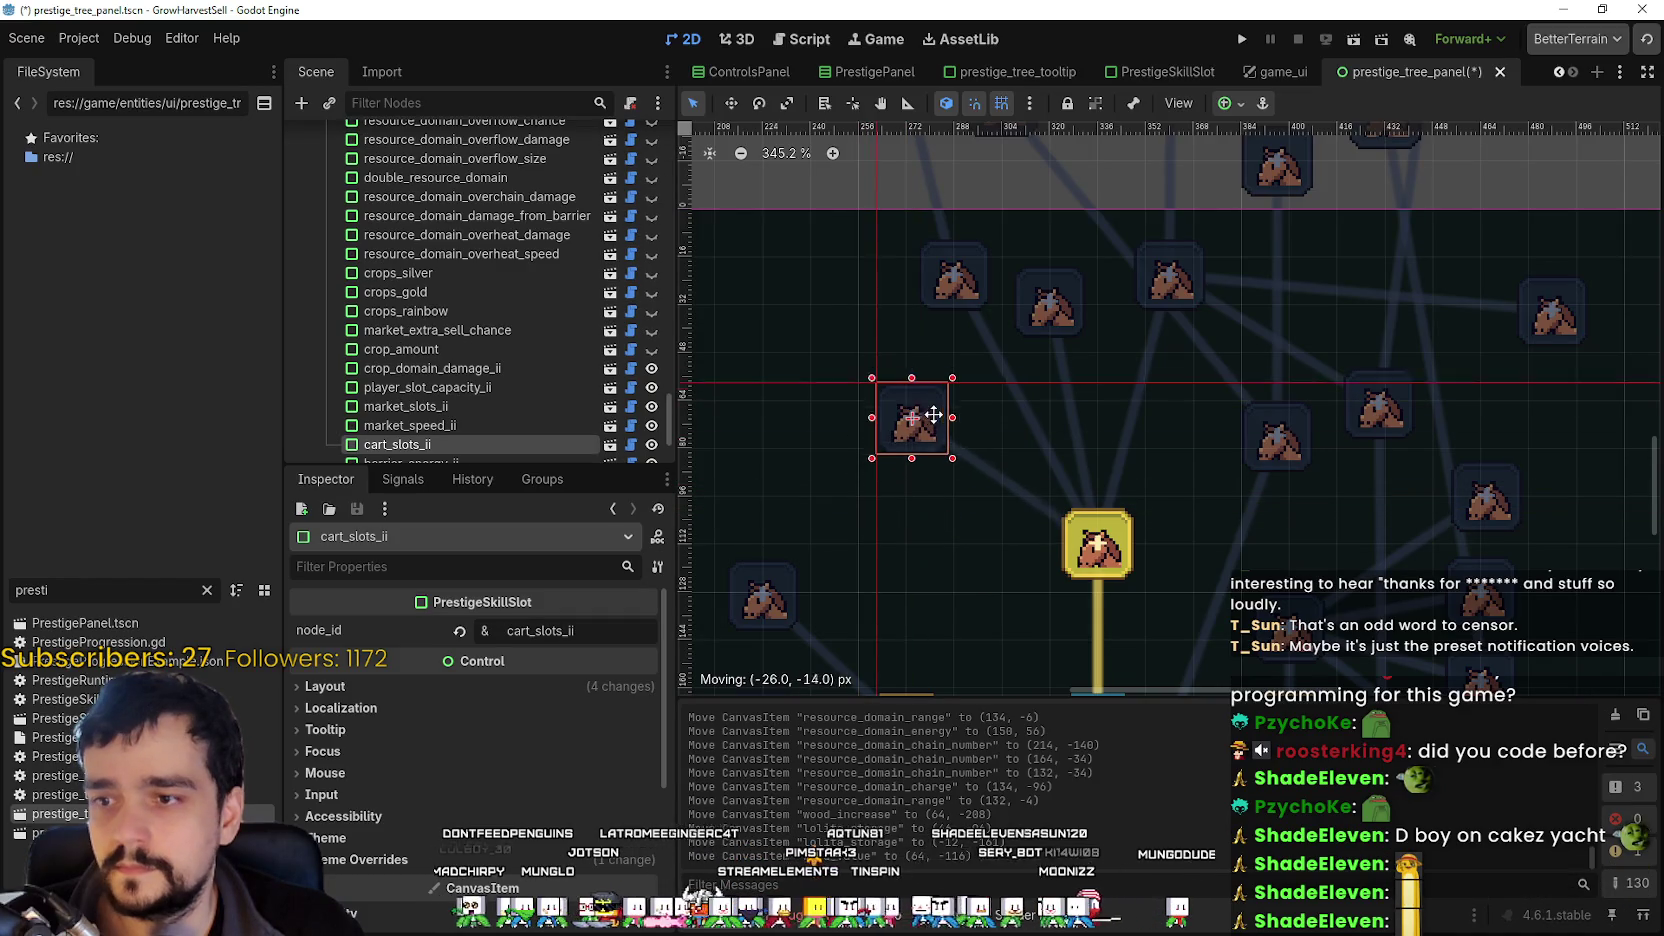
Move player_slot_capacity and player_slot_capacity_ii down, closer to the central prestige node.
mouse_move(952, 286)
mouse_down()
mouse_move(962, 503)
mouse_move(938, 555)
mouse_move(868, 563)
mouse_up()
scroll(940, 342, down, 10)
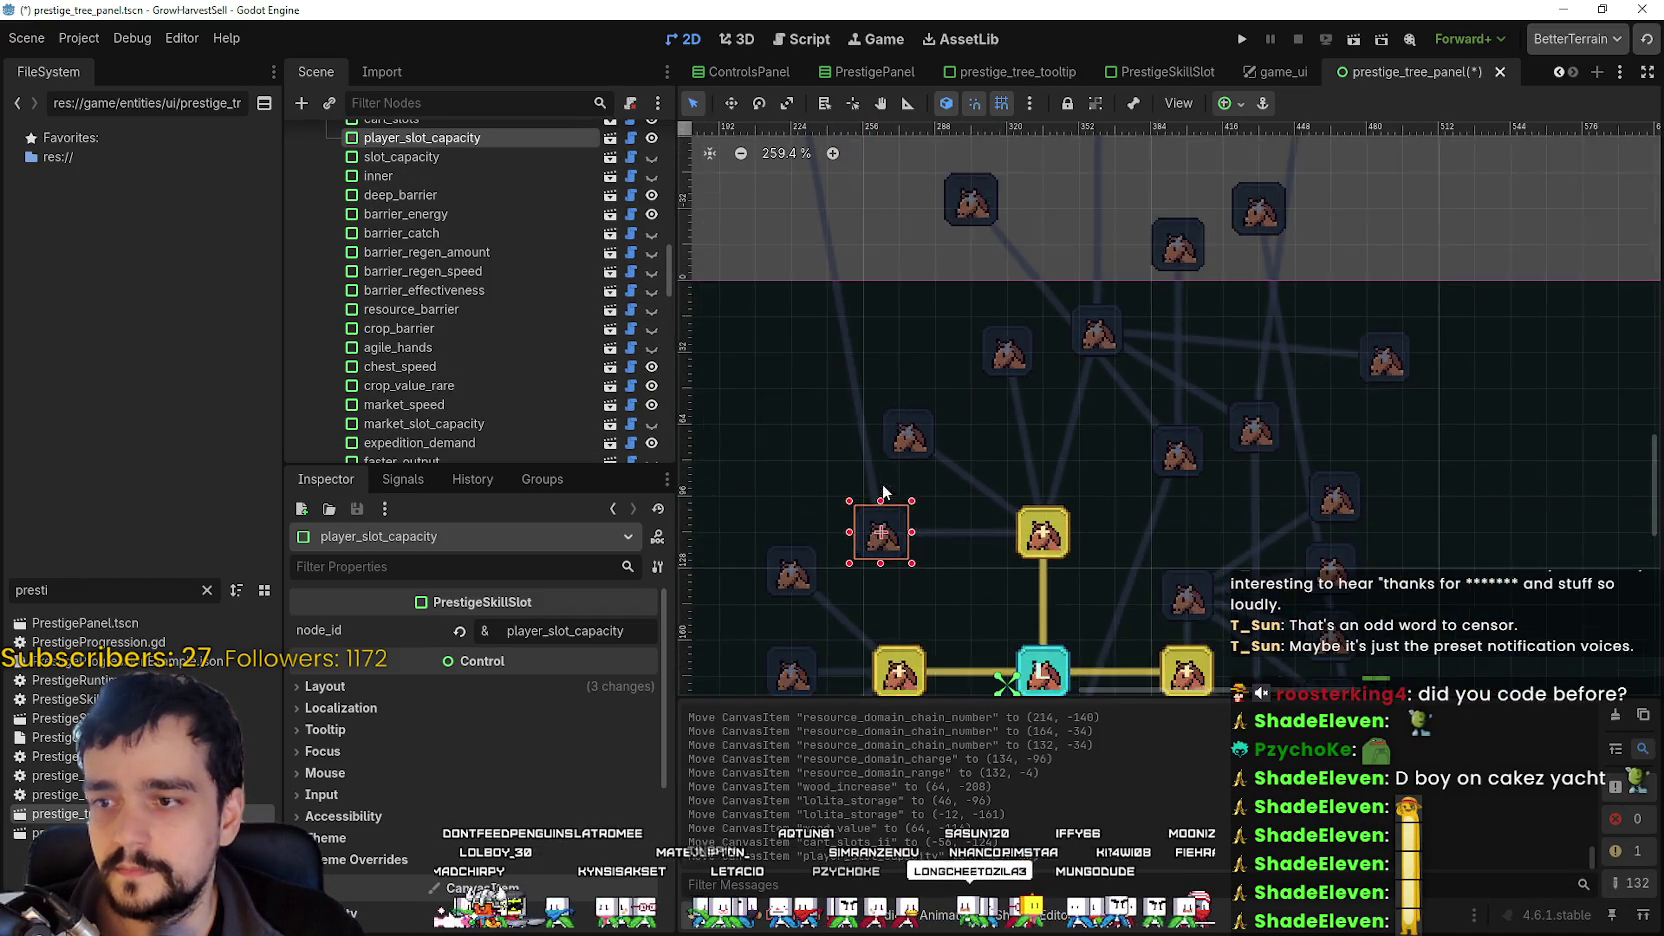
scroll(940, 342, down, 2)
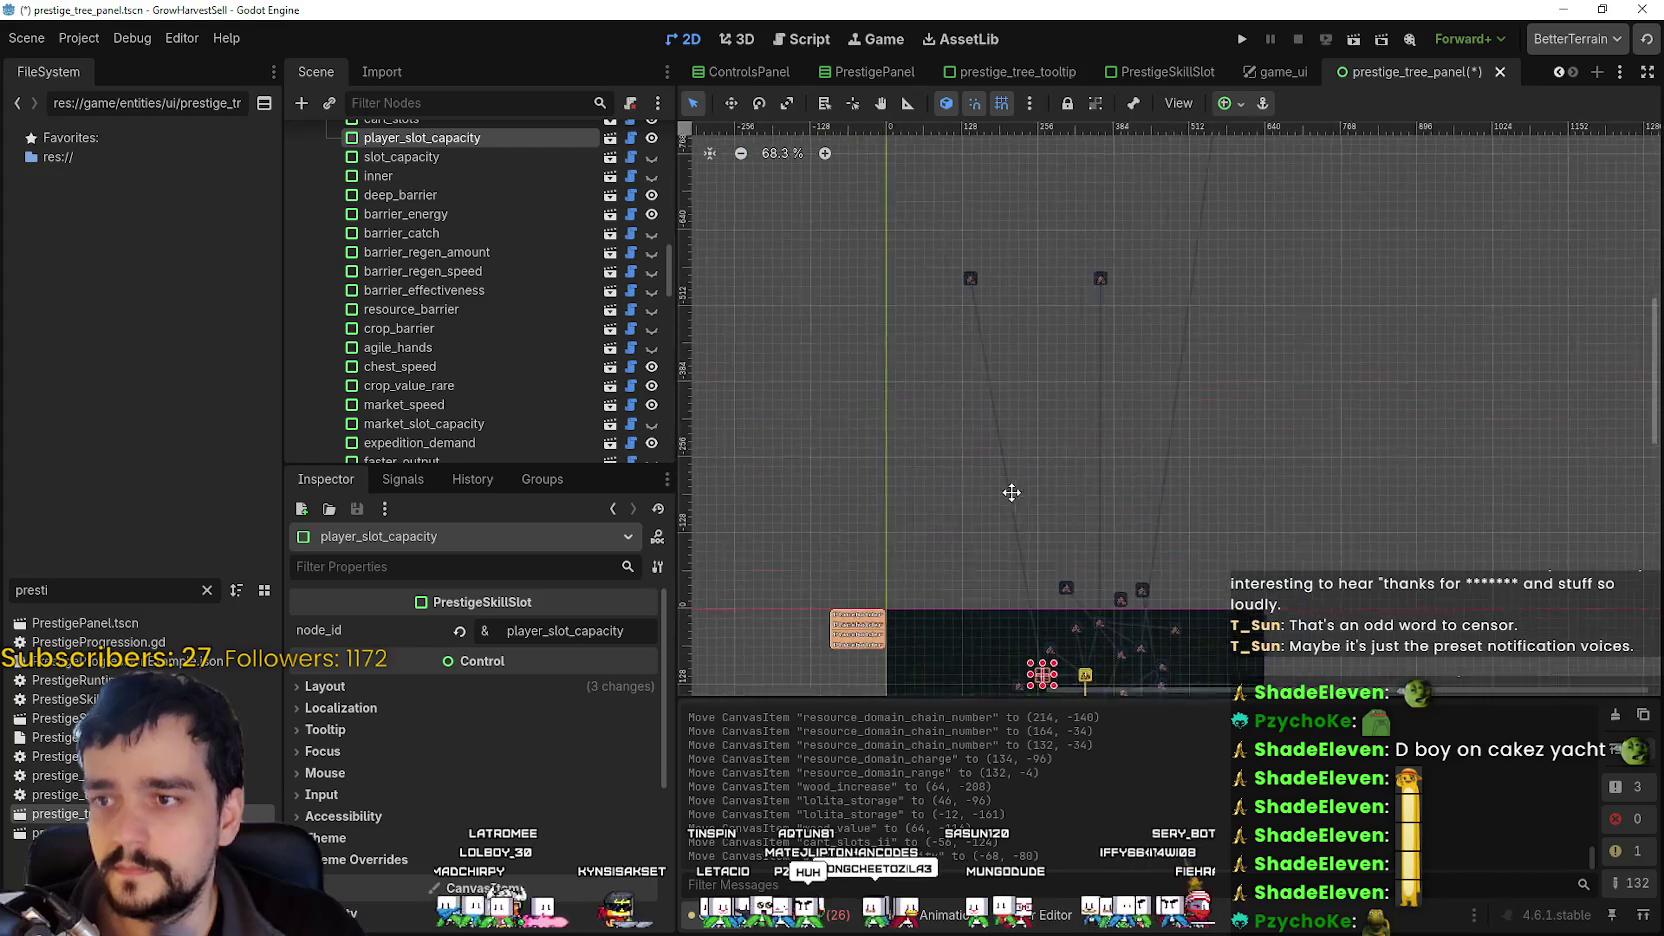
drag(967, 285, 1024, 628)
scroll(1022, 627, up, 5)
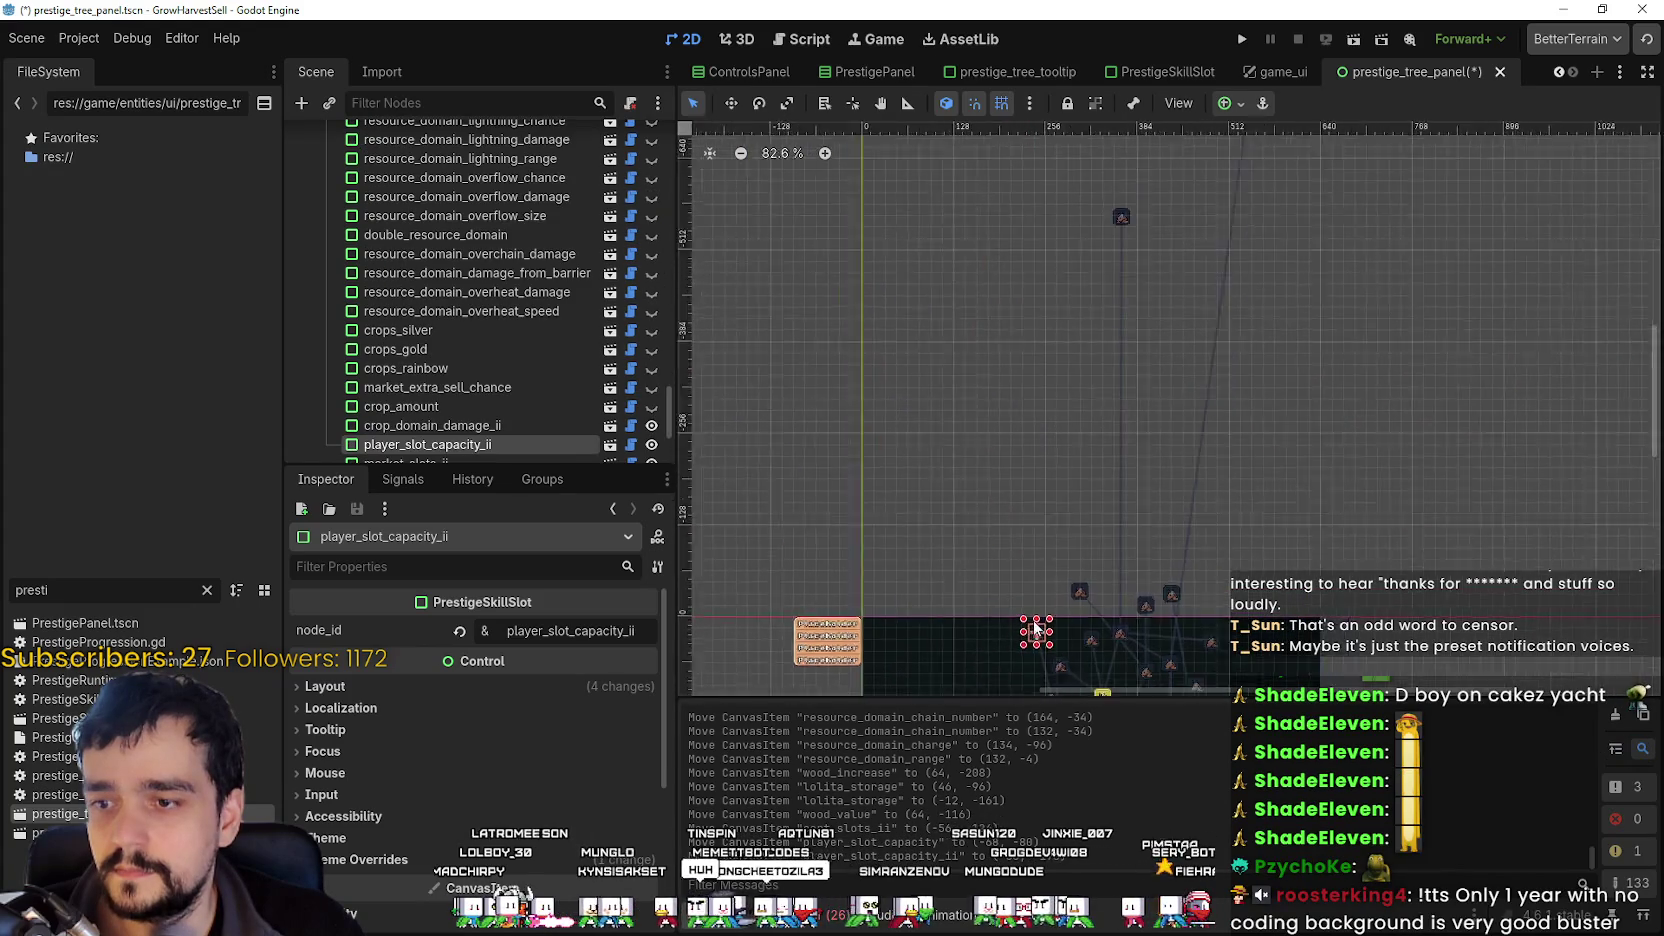
drag(954, 541, 918, 592)
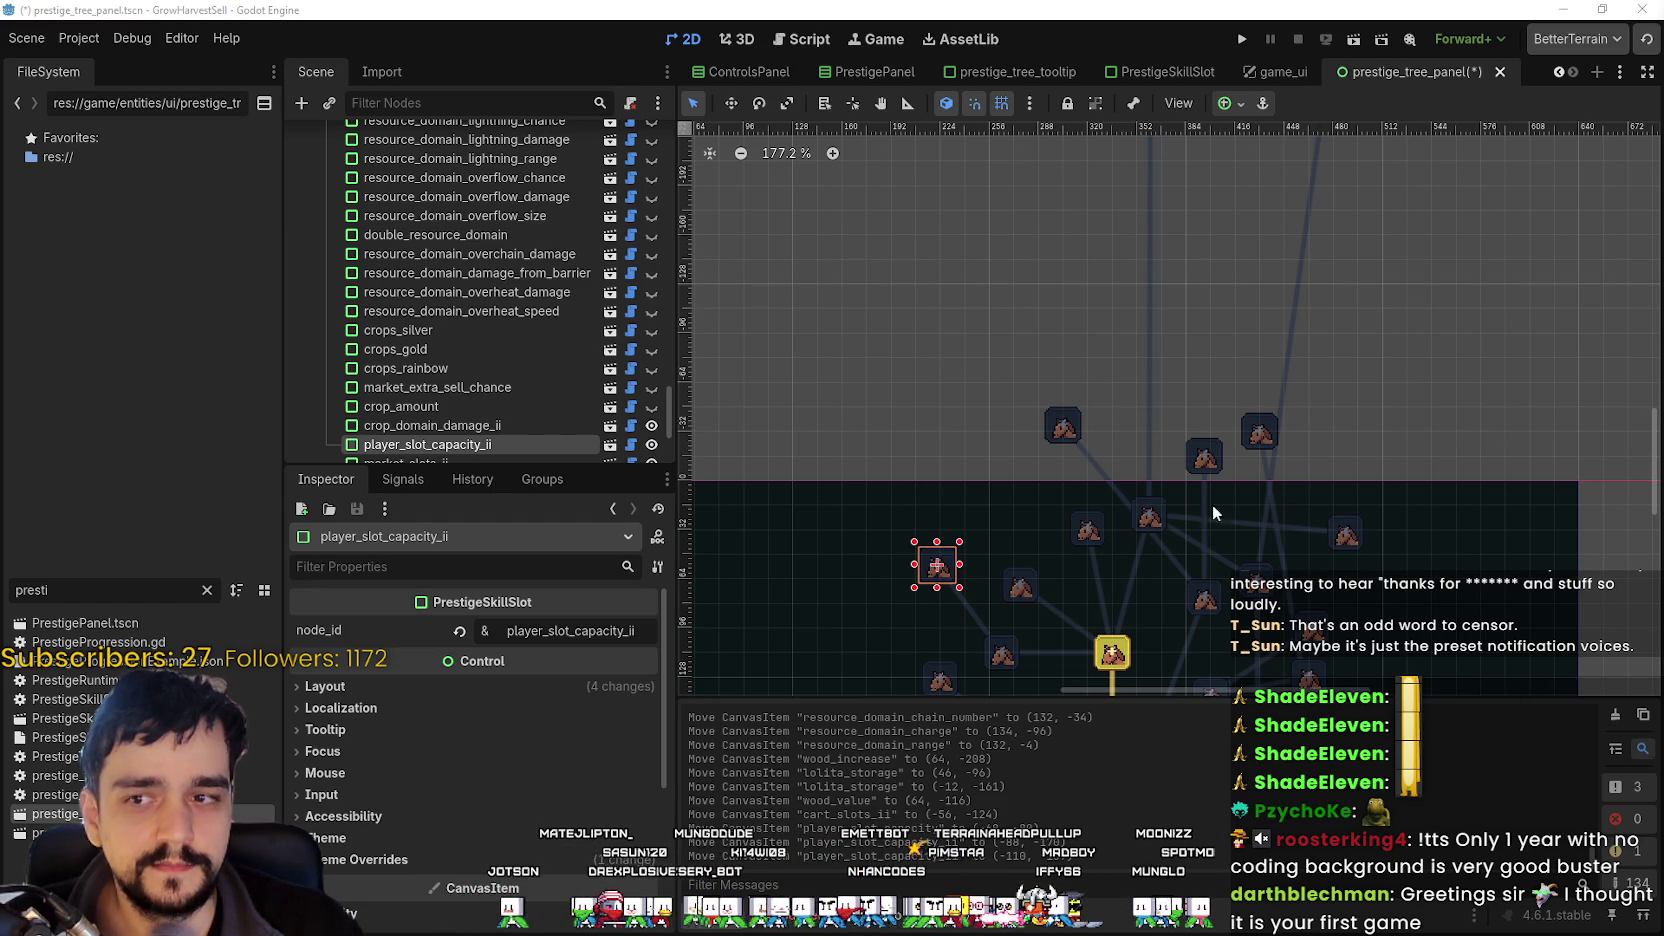
scroll(1303, 482, down, 5)
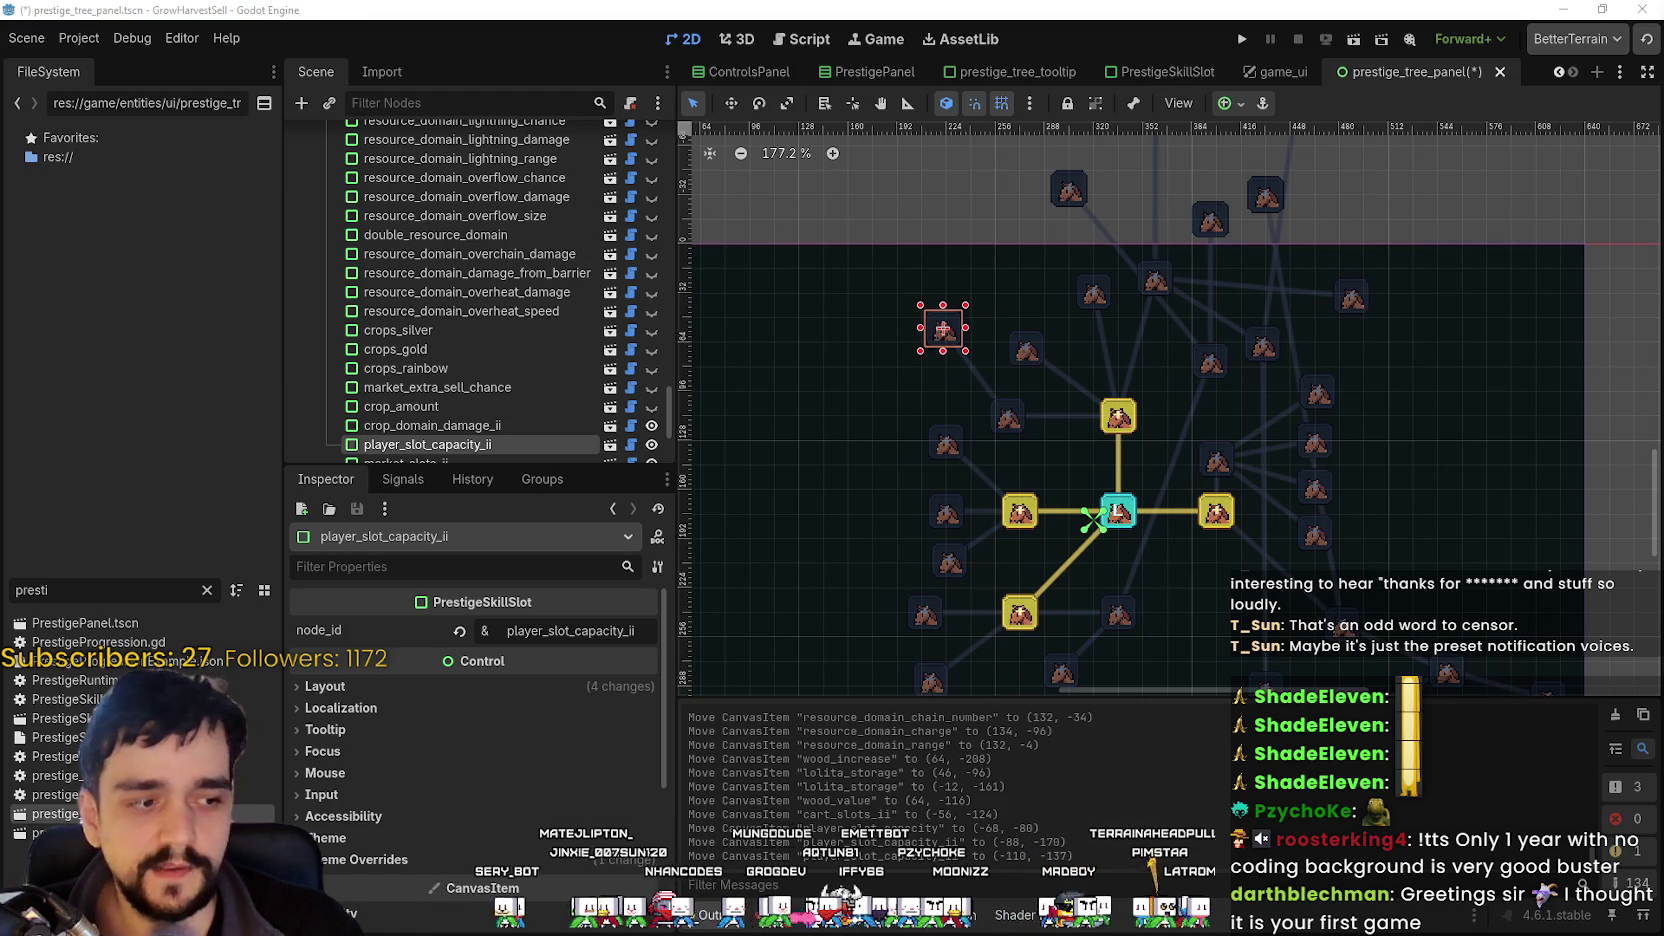
key(alt+Tab)
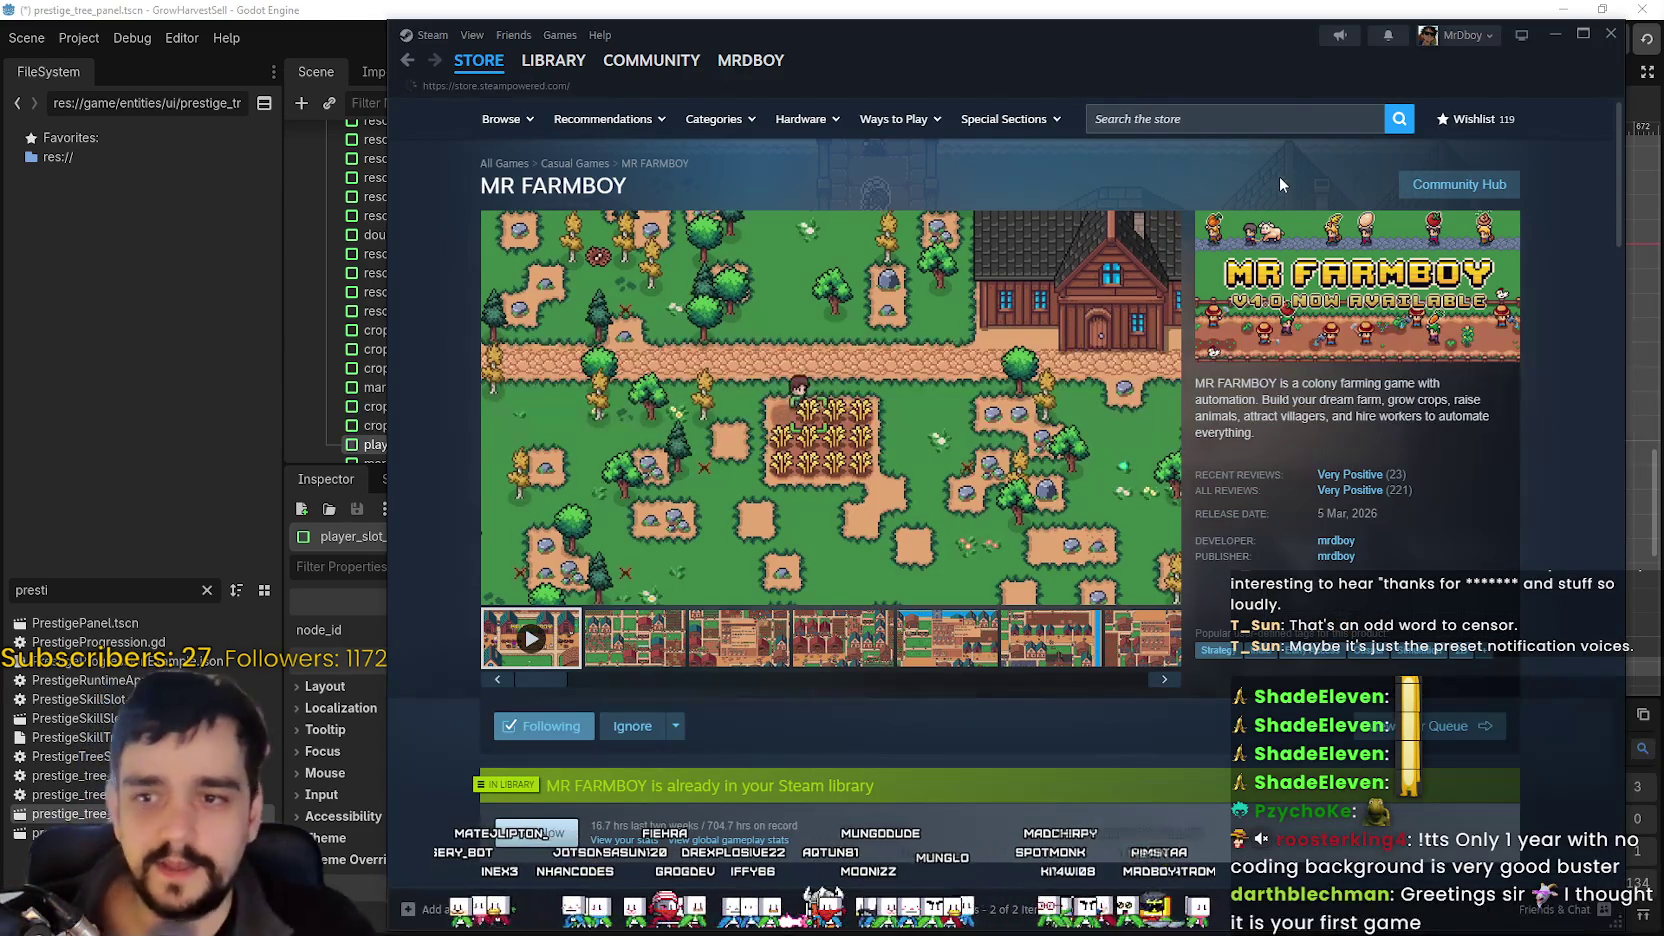
Reload the MR FARMBOY store page and copy its page URL.
key(alt+Left)
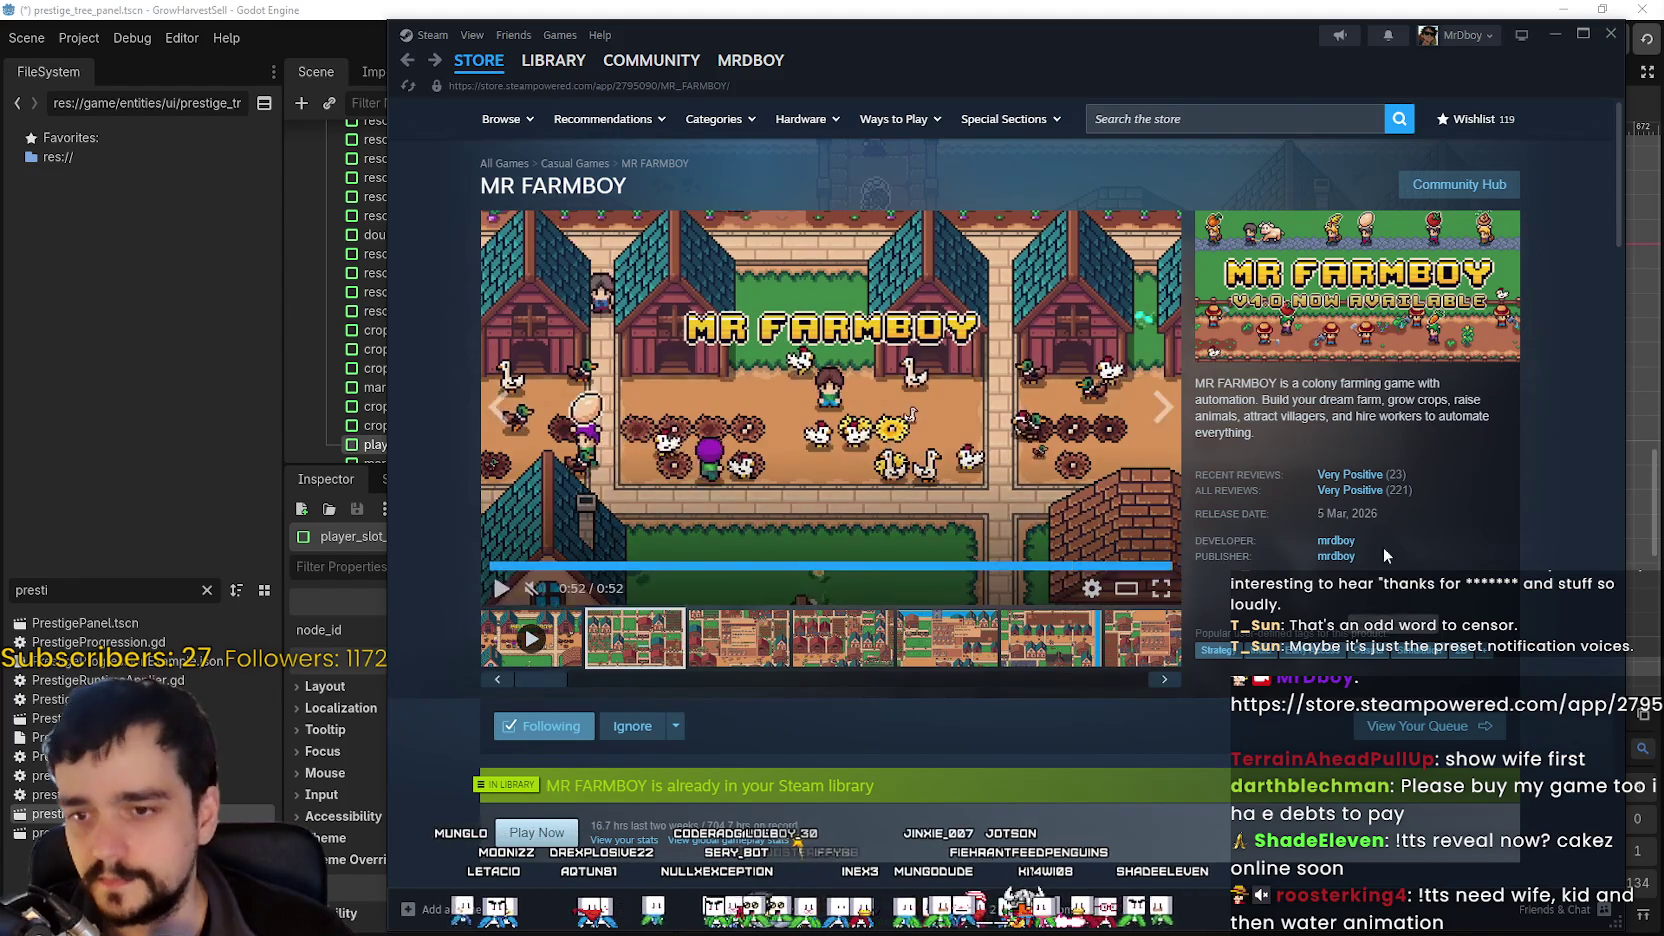
right_click(1508, 412)
click(1540, 474)
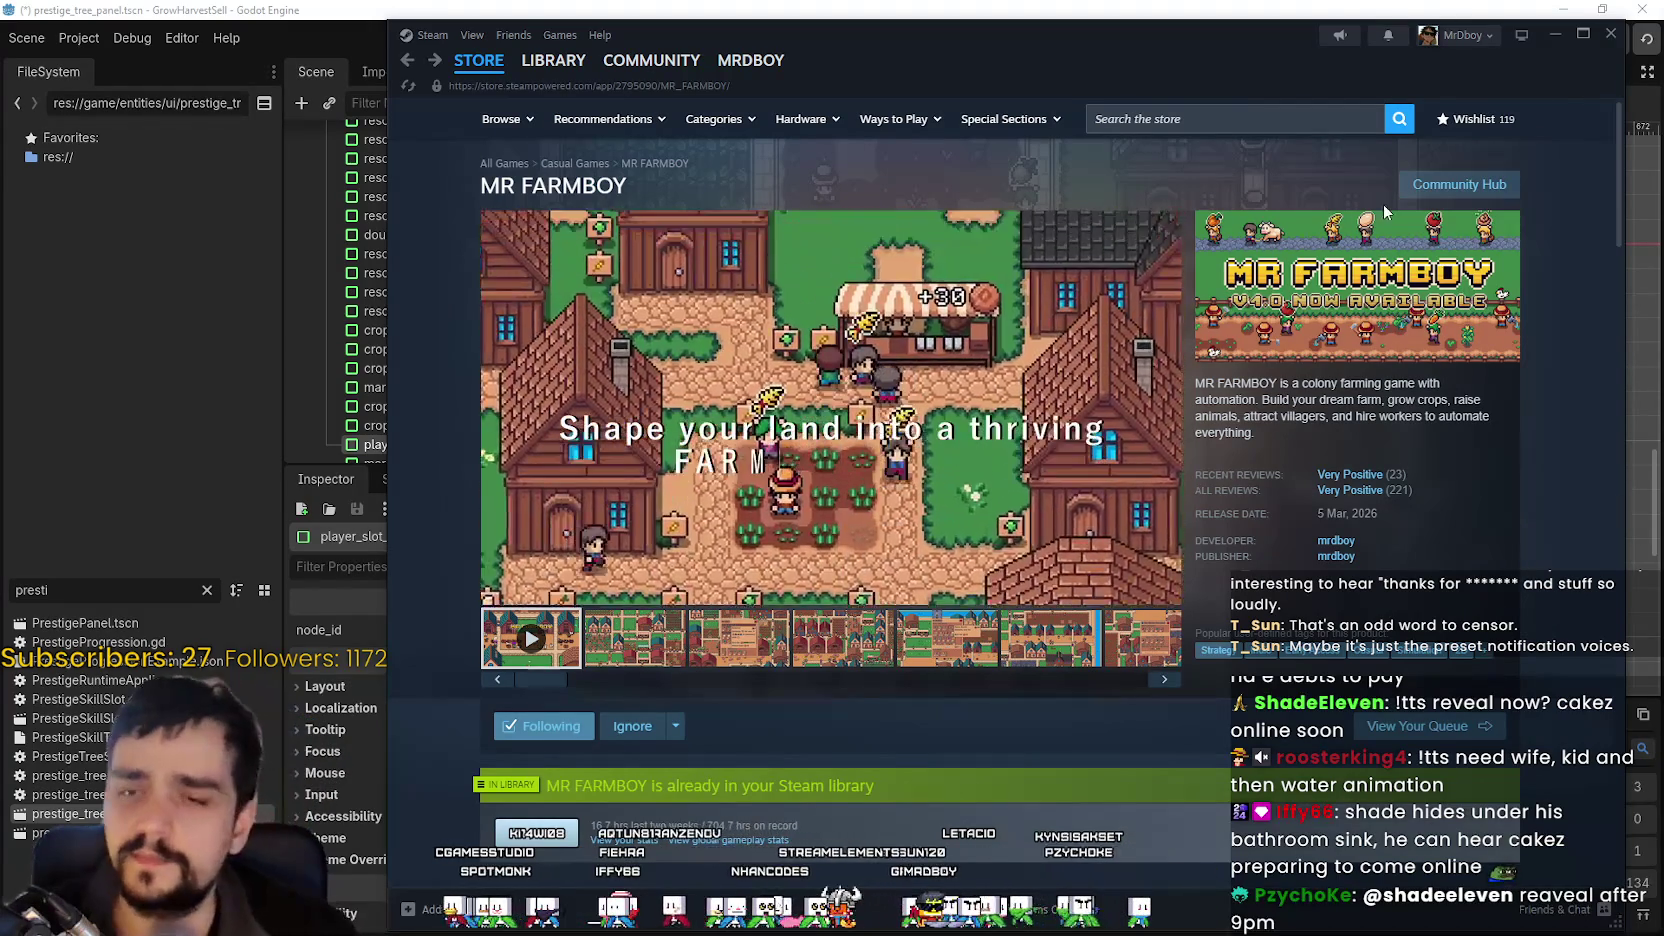
Open the Steam wishlist and scroll through its entries.
click(1474, 119)
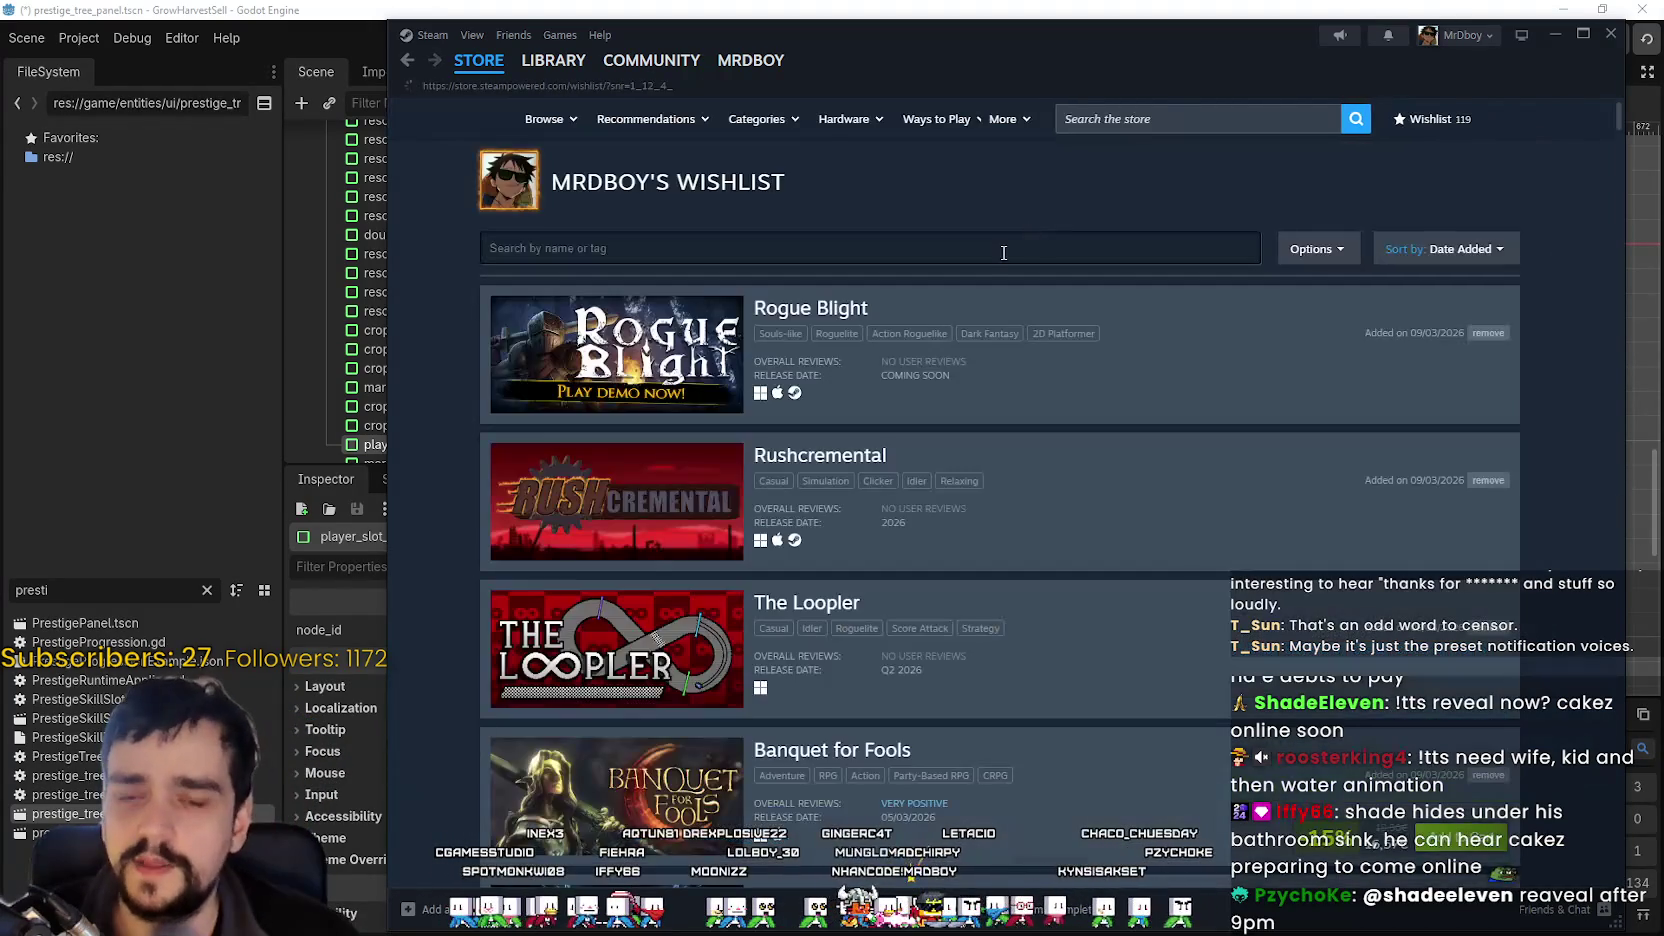
scroll(1277, 590, down, 2)
scroll(1277, 590, up, 2)
scroll(1290, 630, down, 7)
scroll(1298, 668, down, 4)
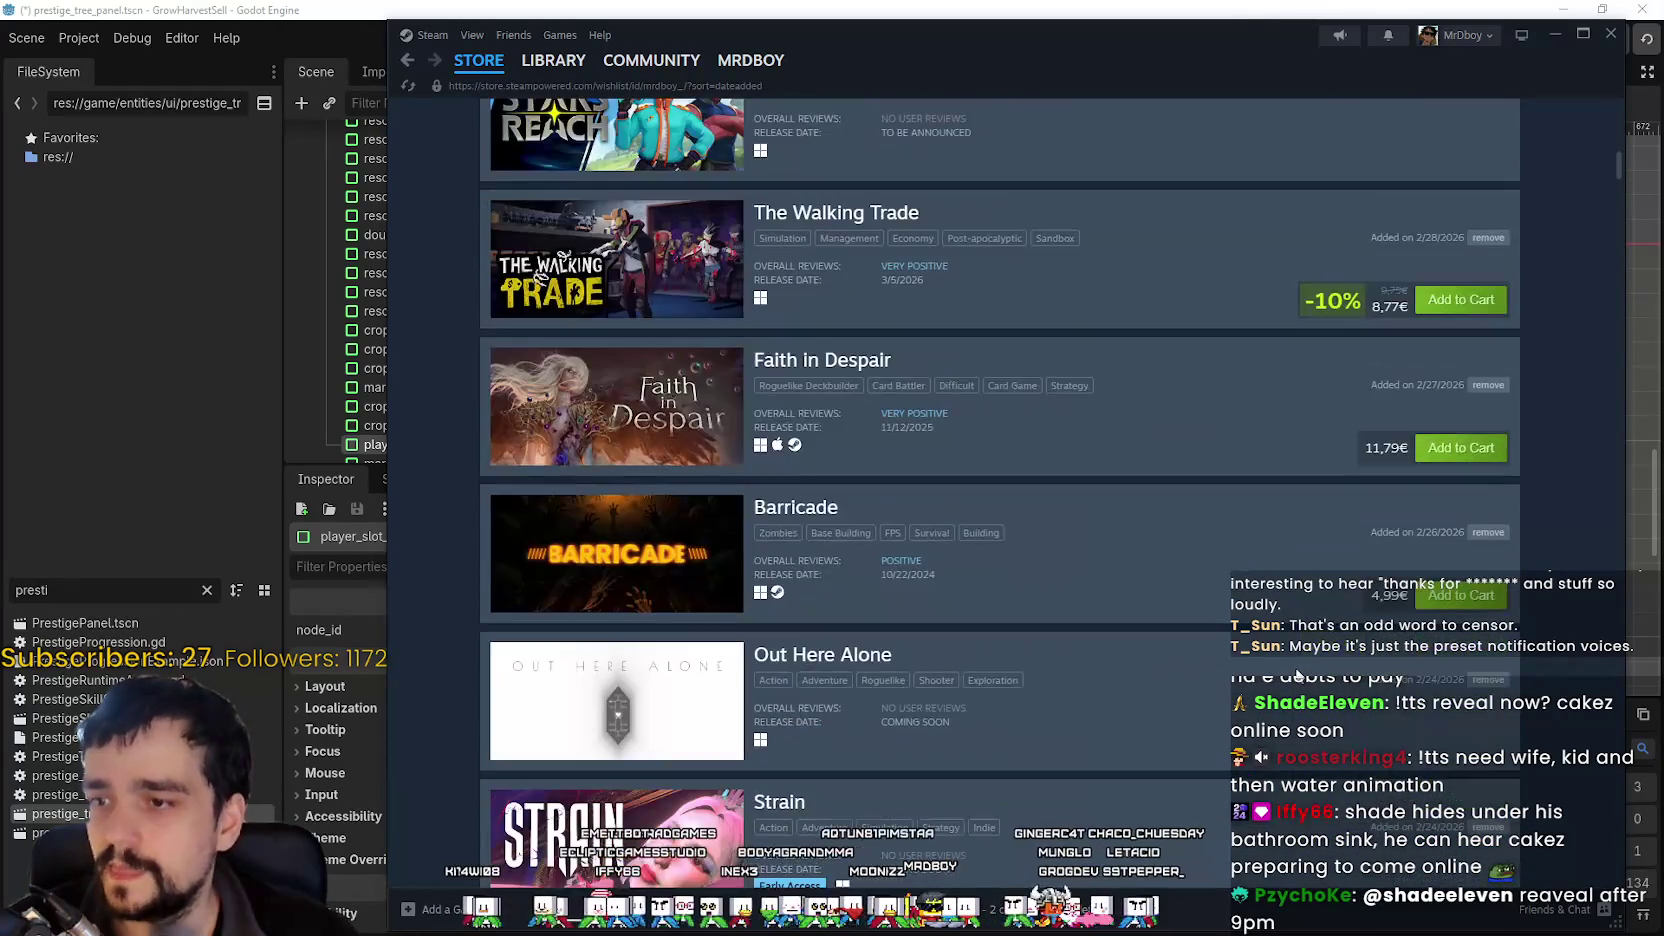
scroll(1297, 653, up, 12)
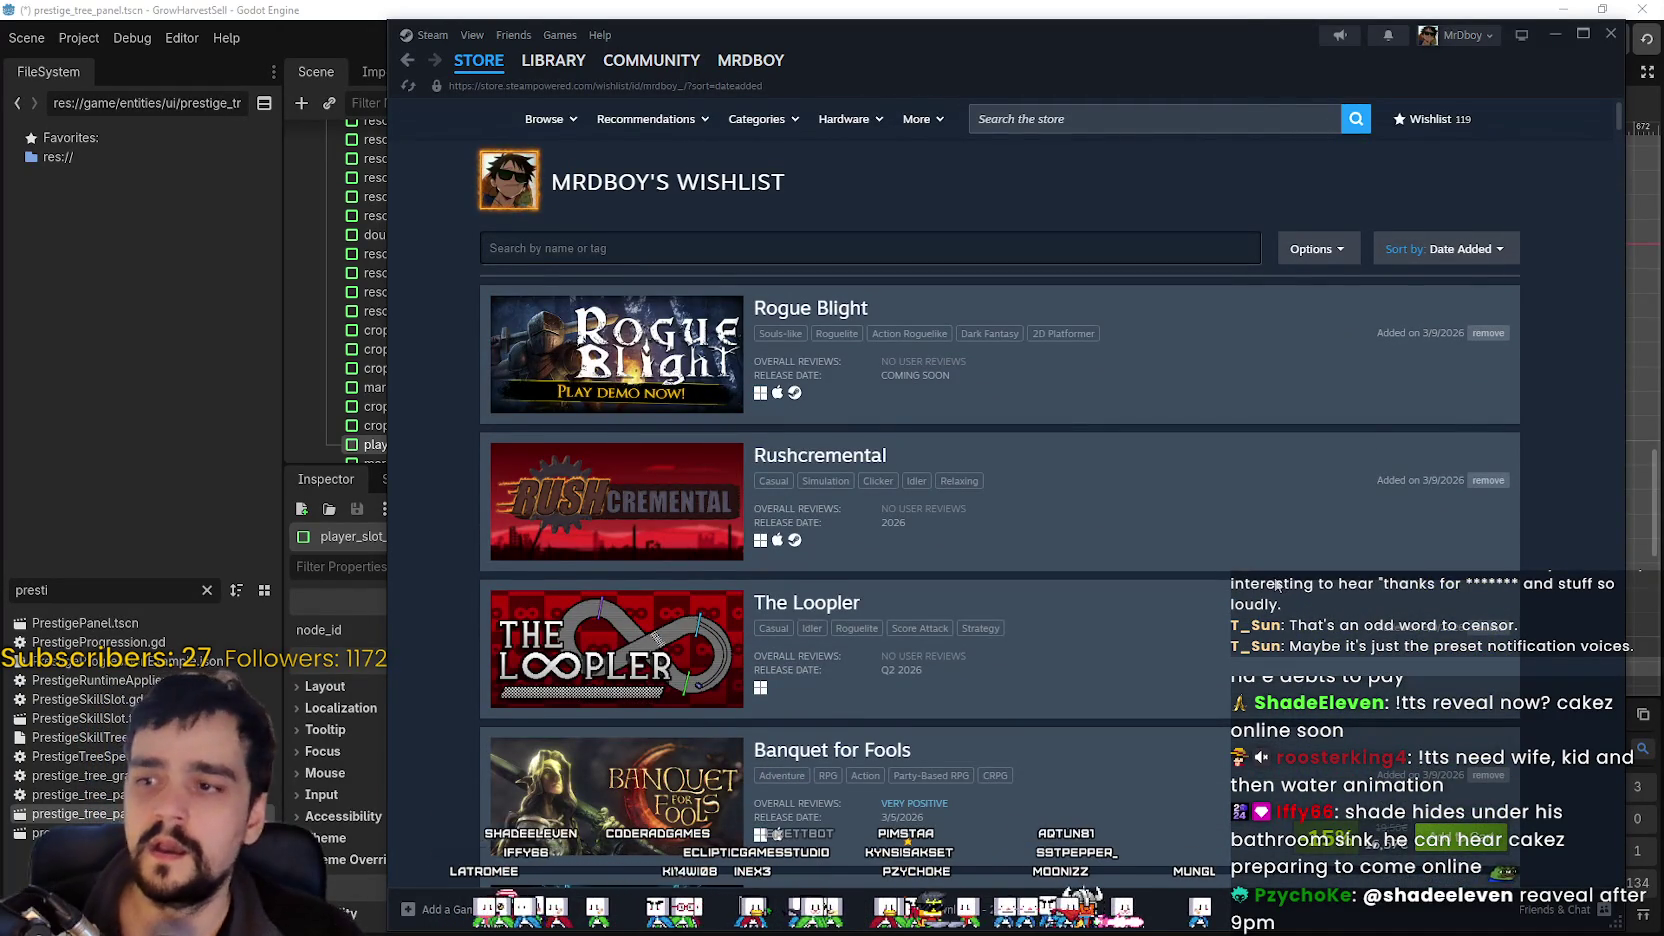
scroll(1277, 585, down, 10)
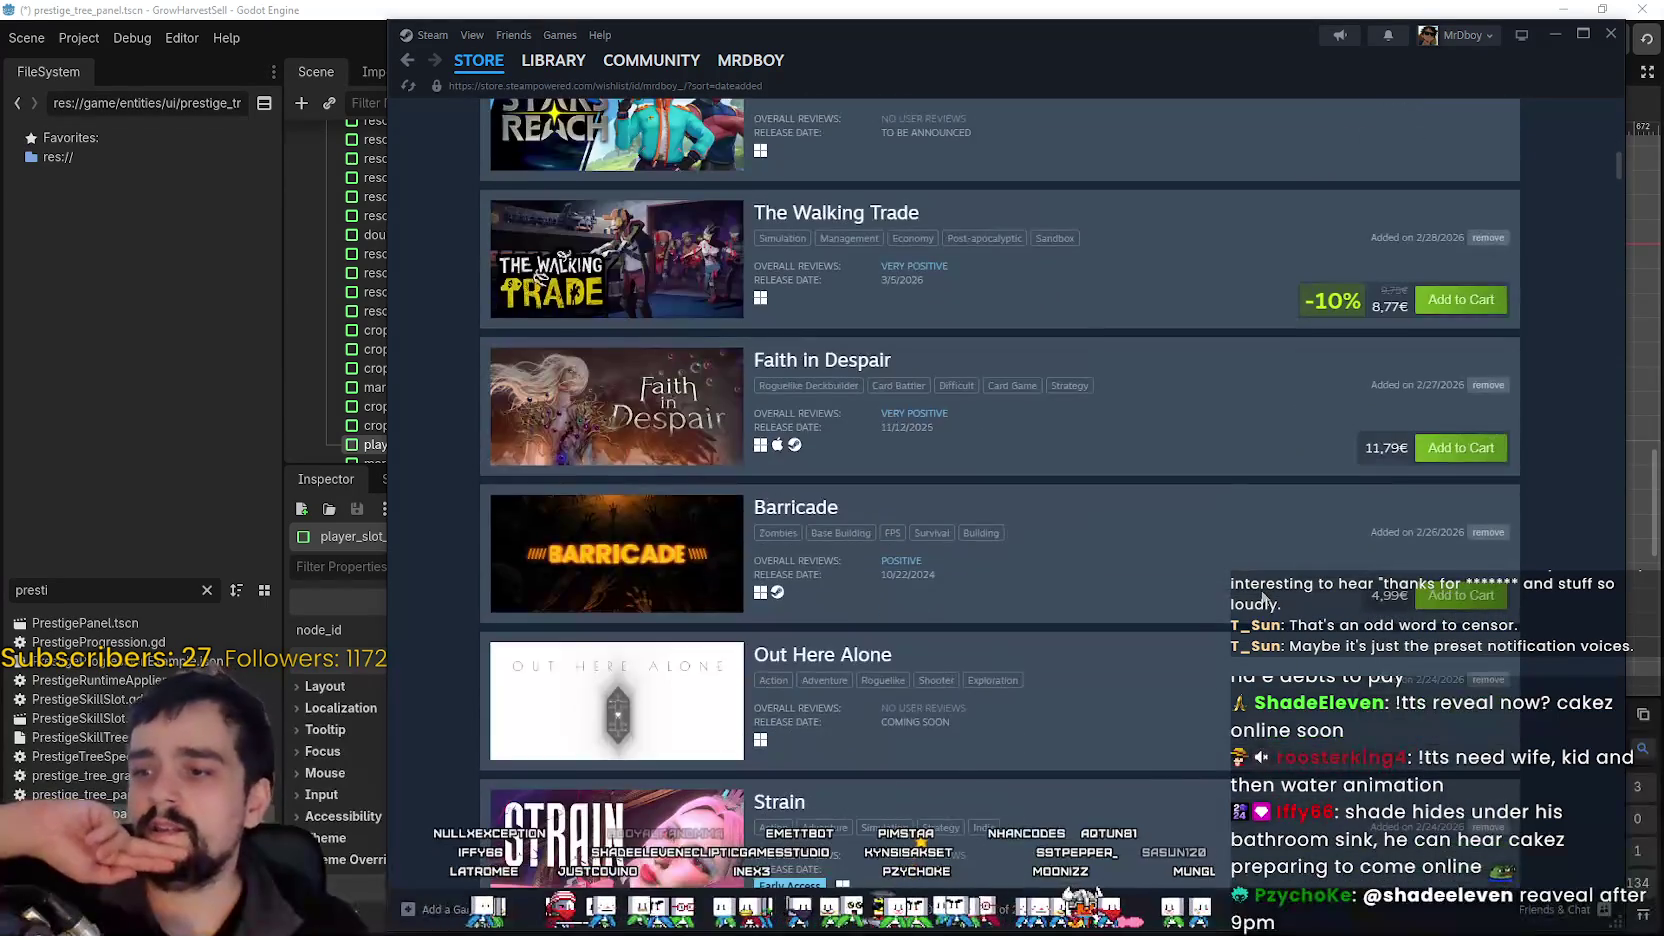
scroll(1263, 597, up, 8)
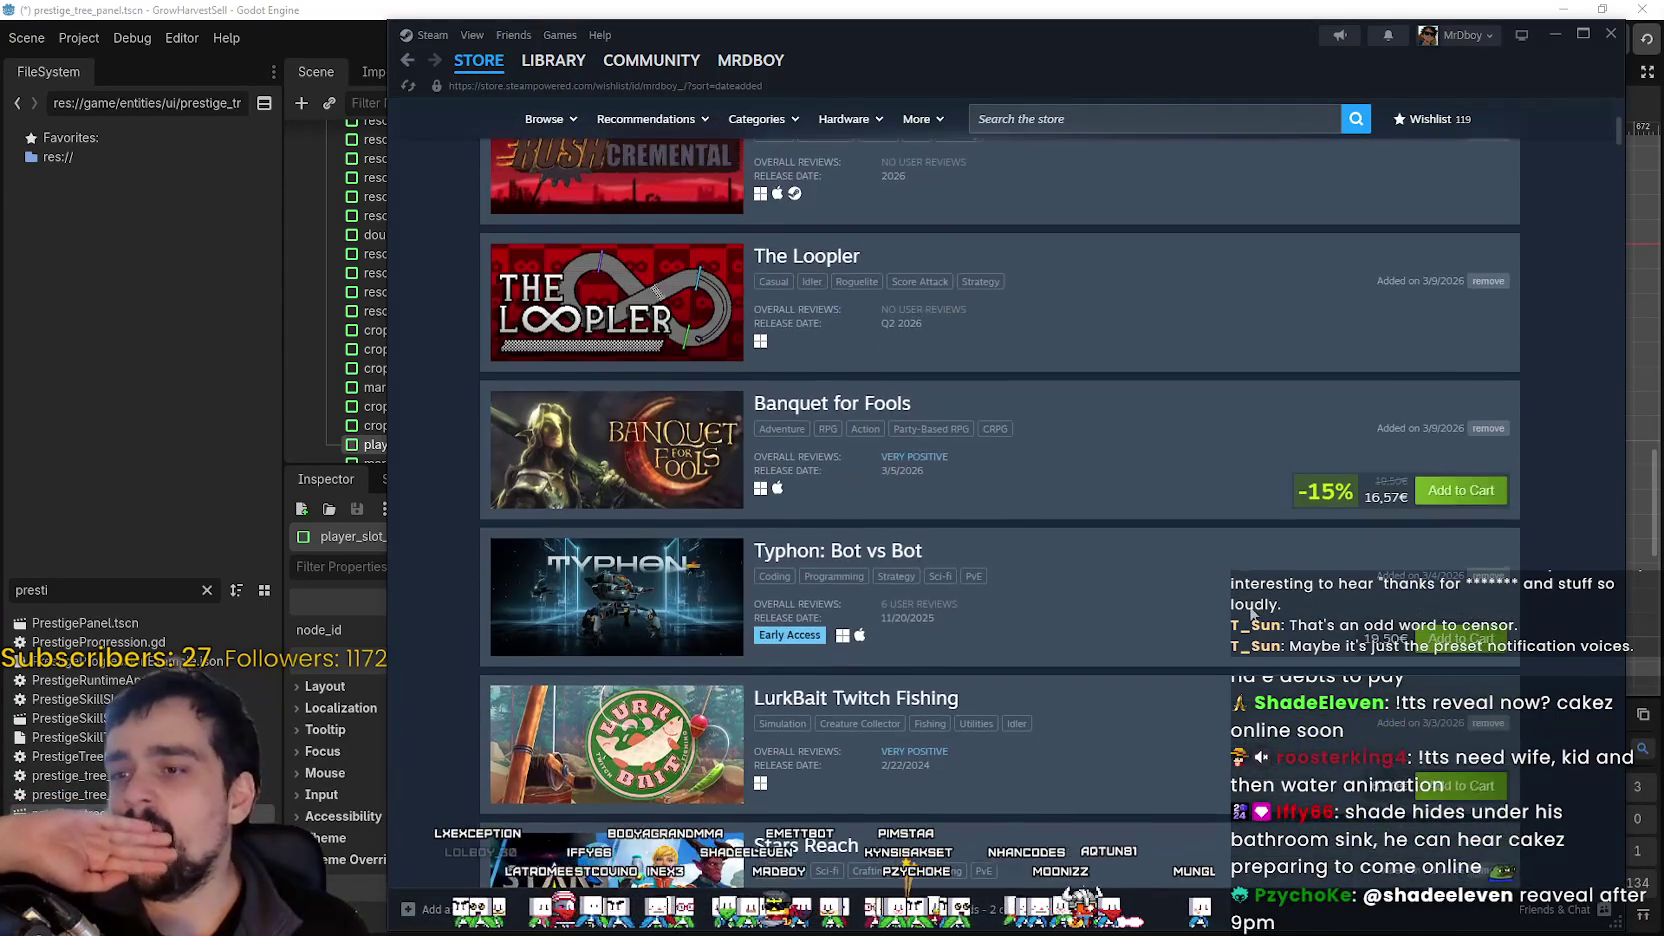
scroll(1194, 613, up, 4)
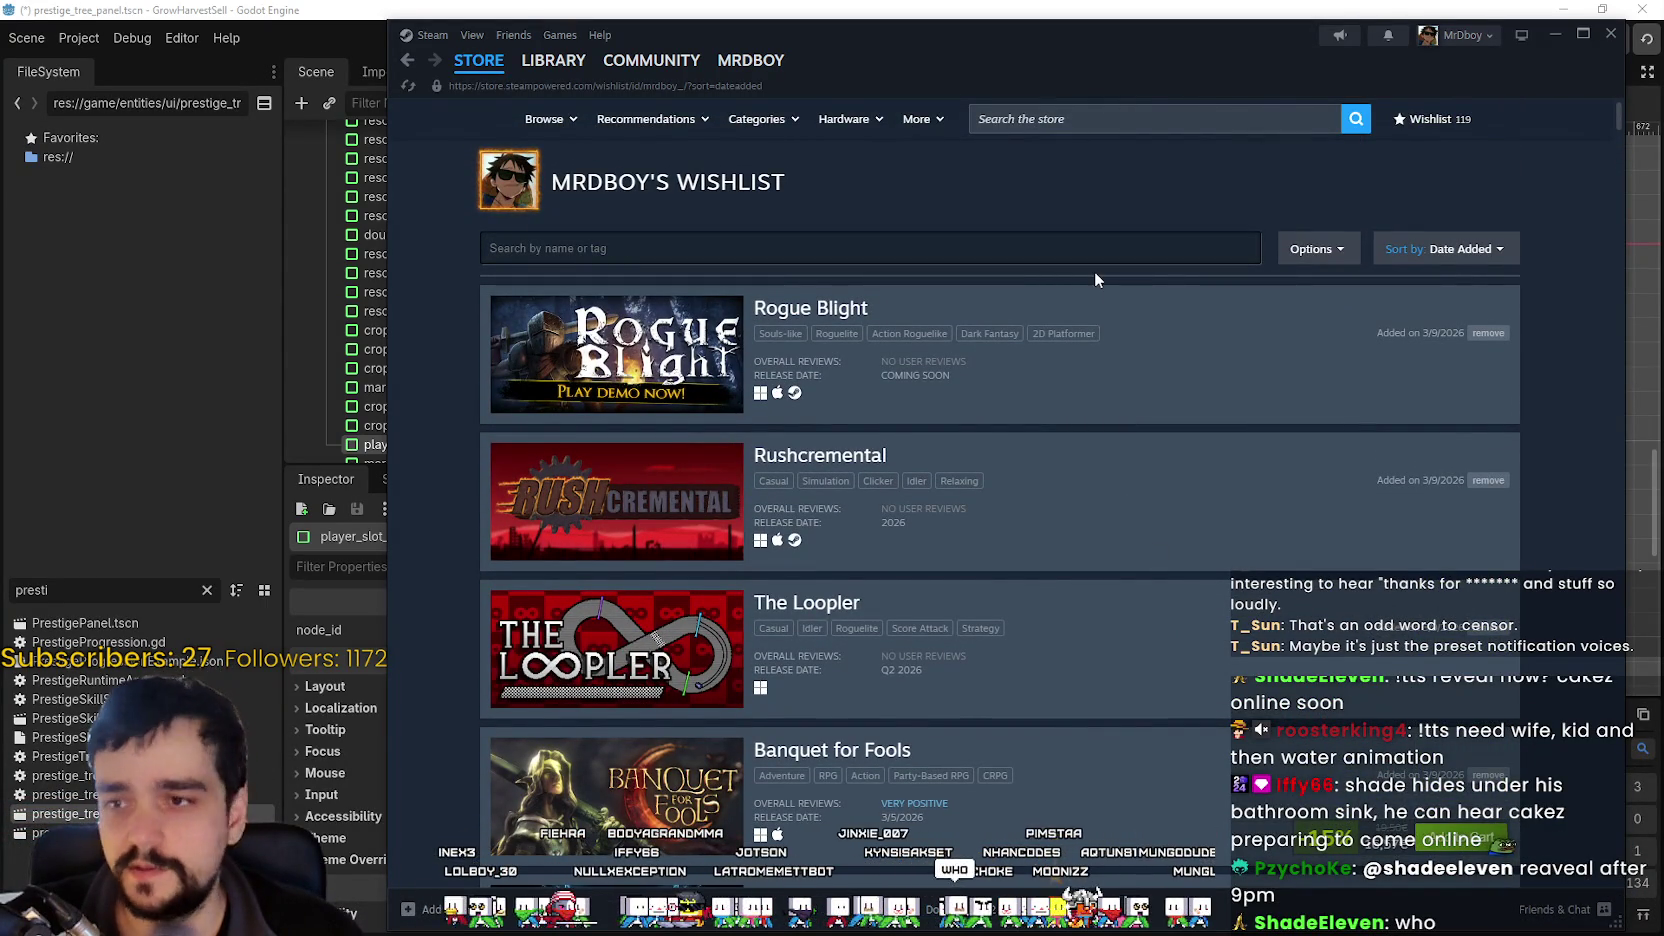
Return to the store front page and dismiss the search suggestions.
click(1060, 119)
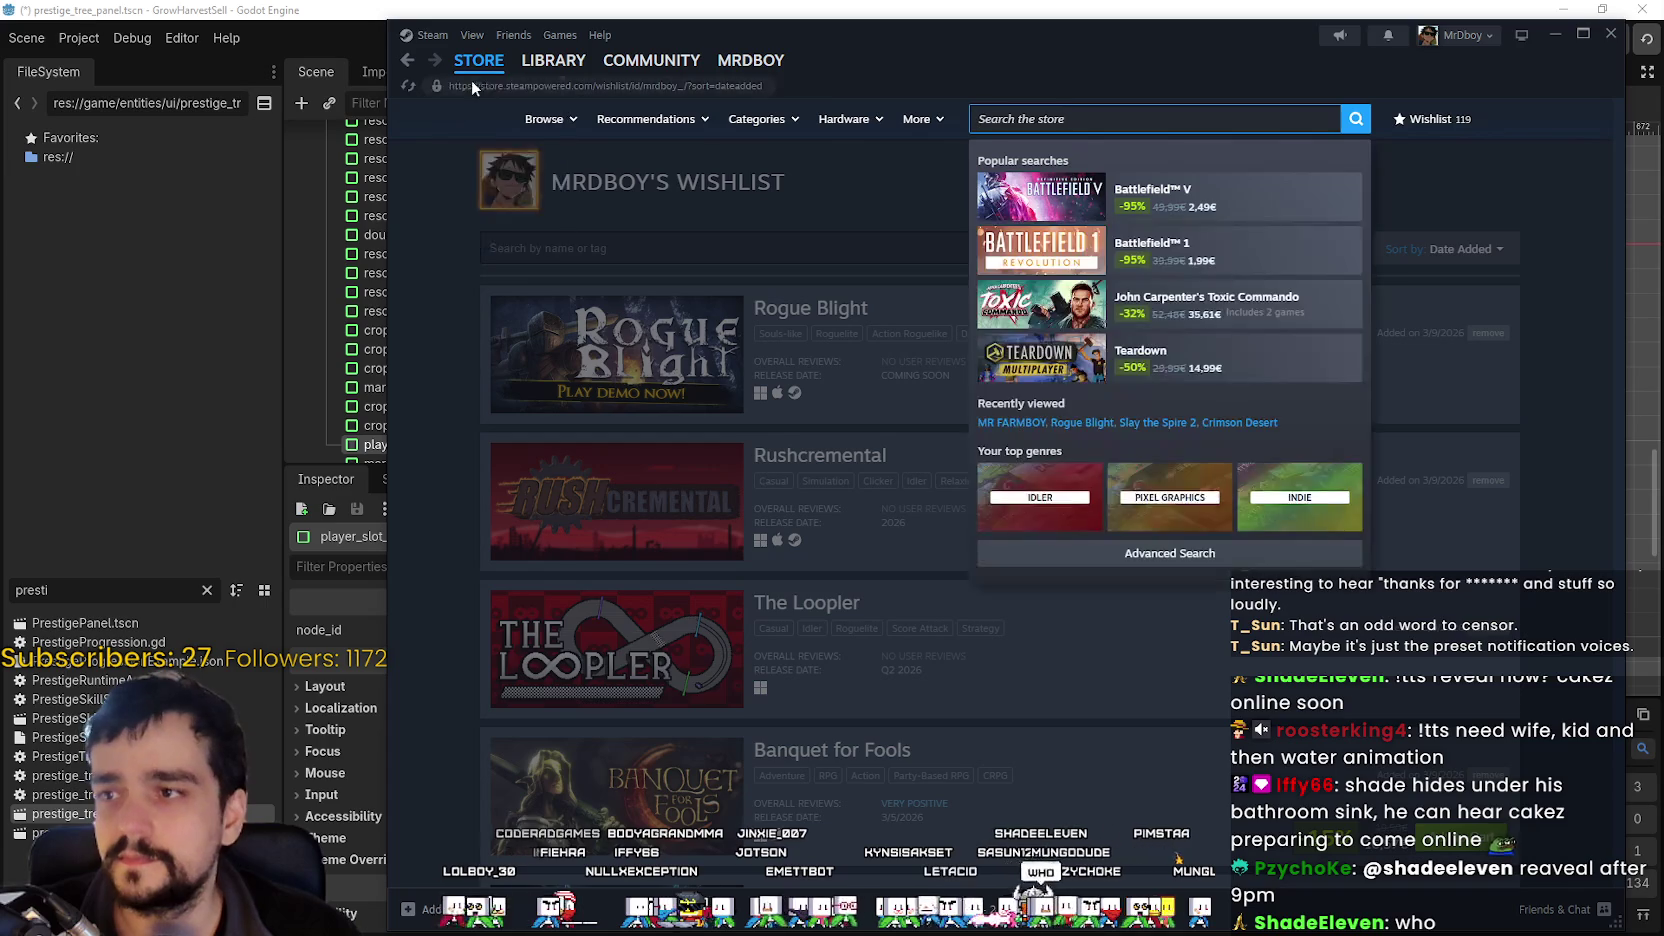
click(455, 90)
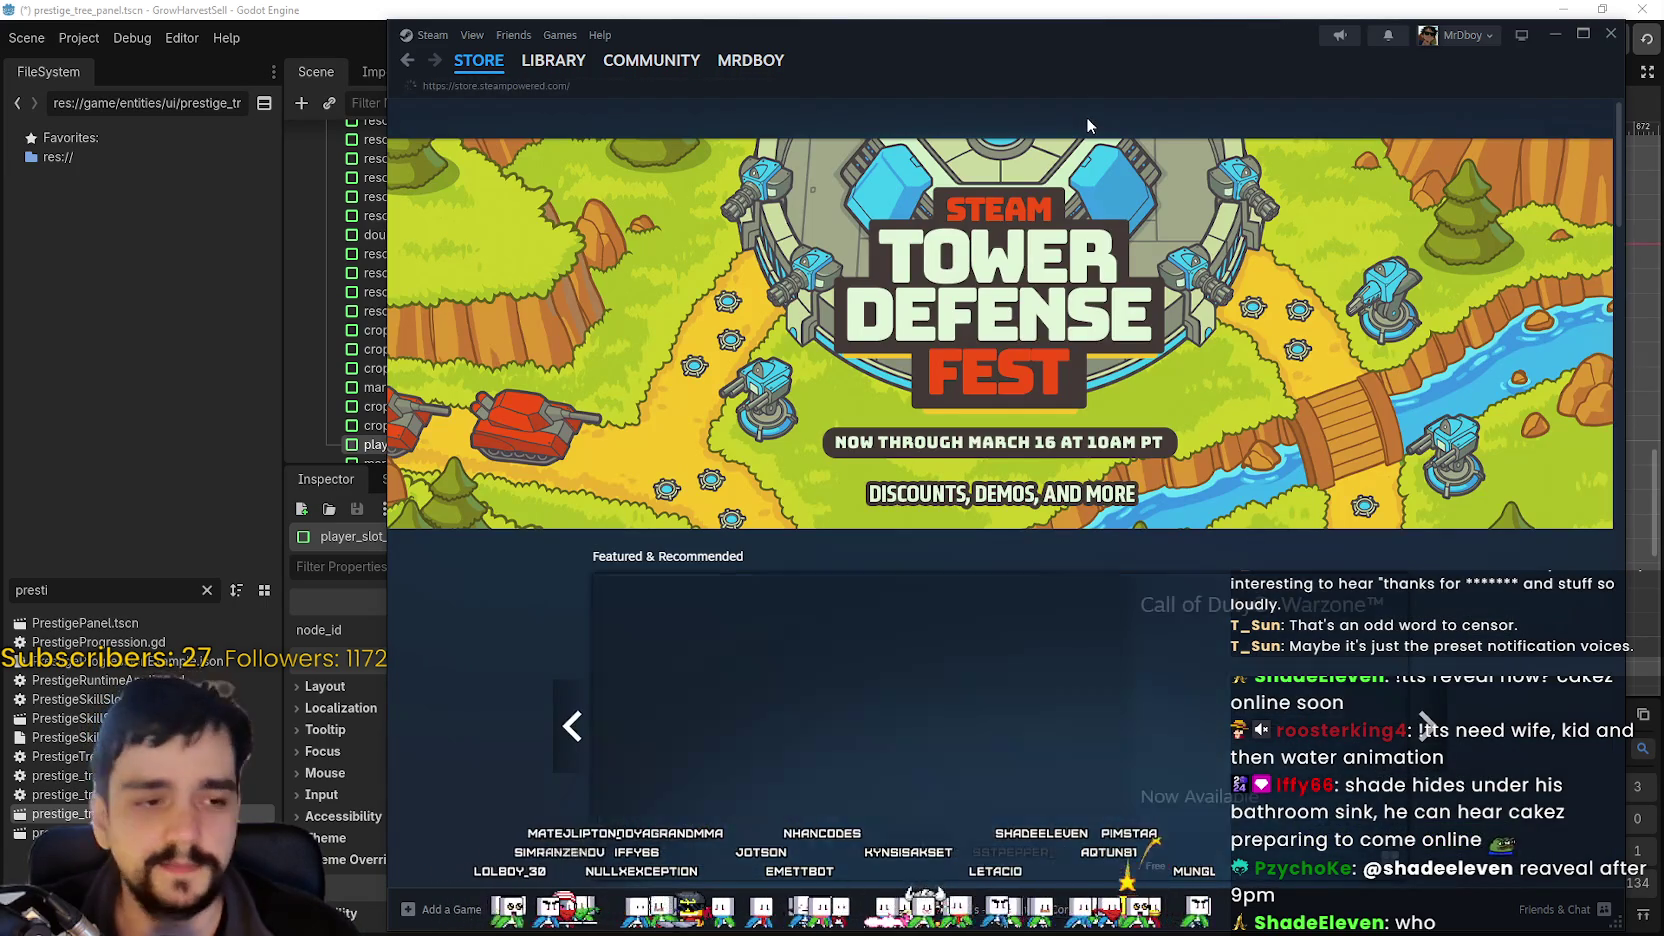
click(1104, 119)
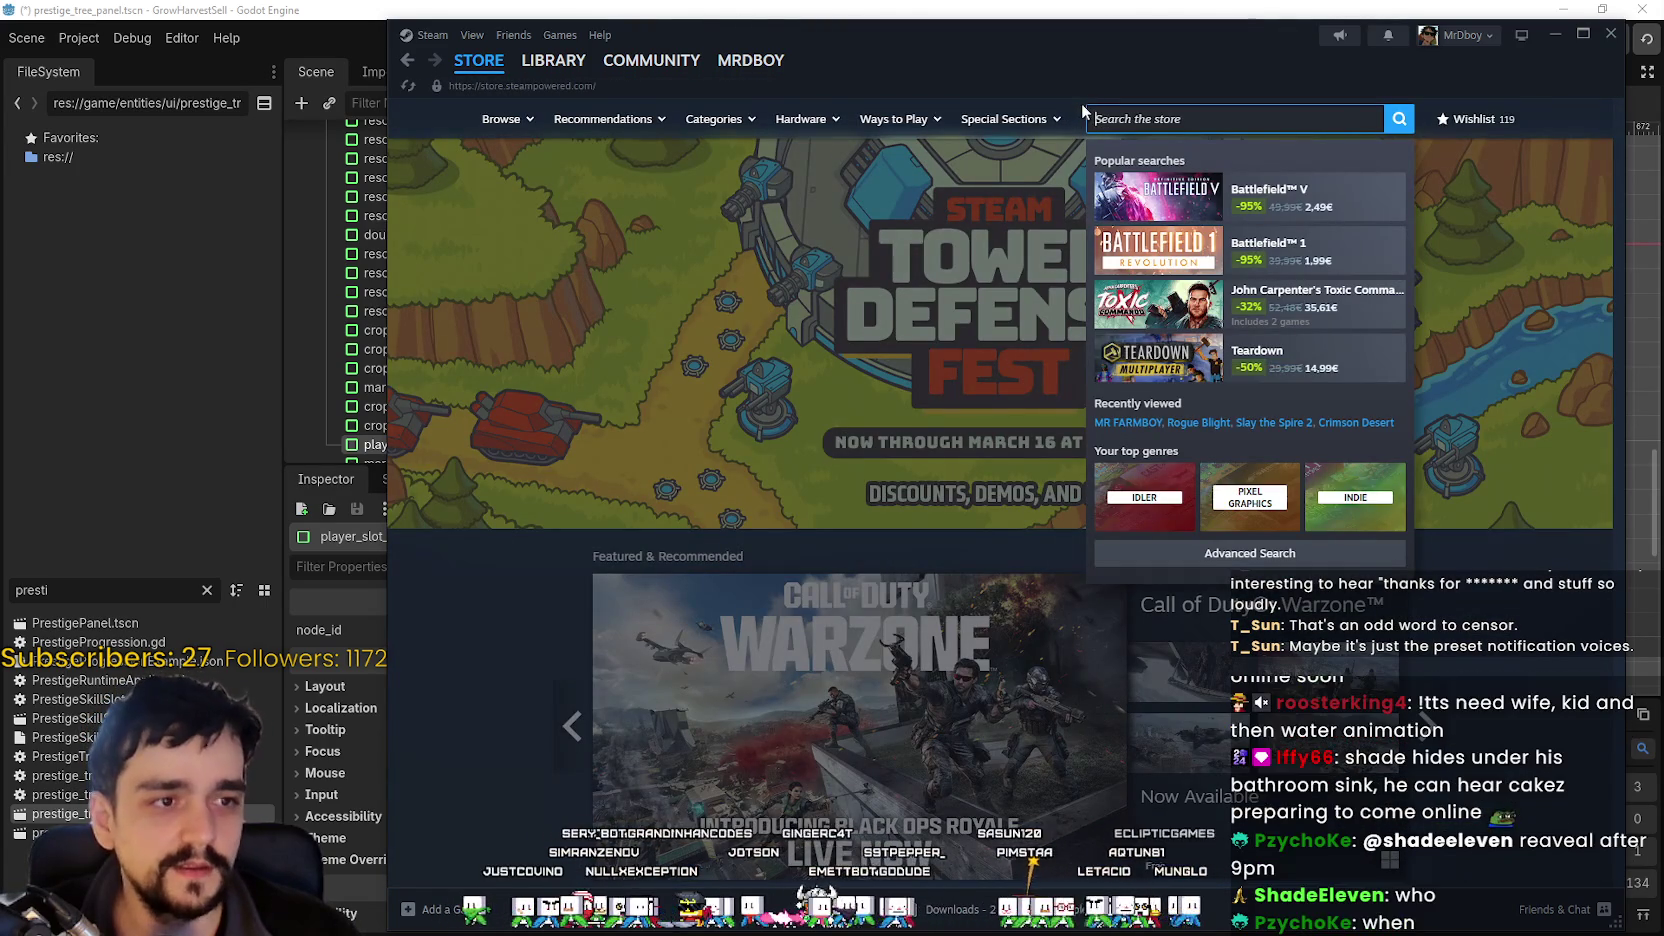
key(Escape)
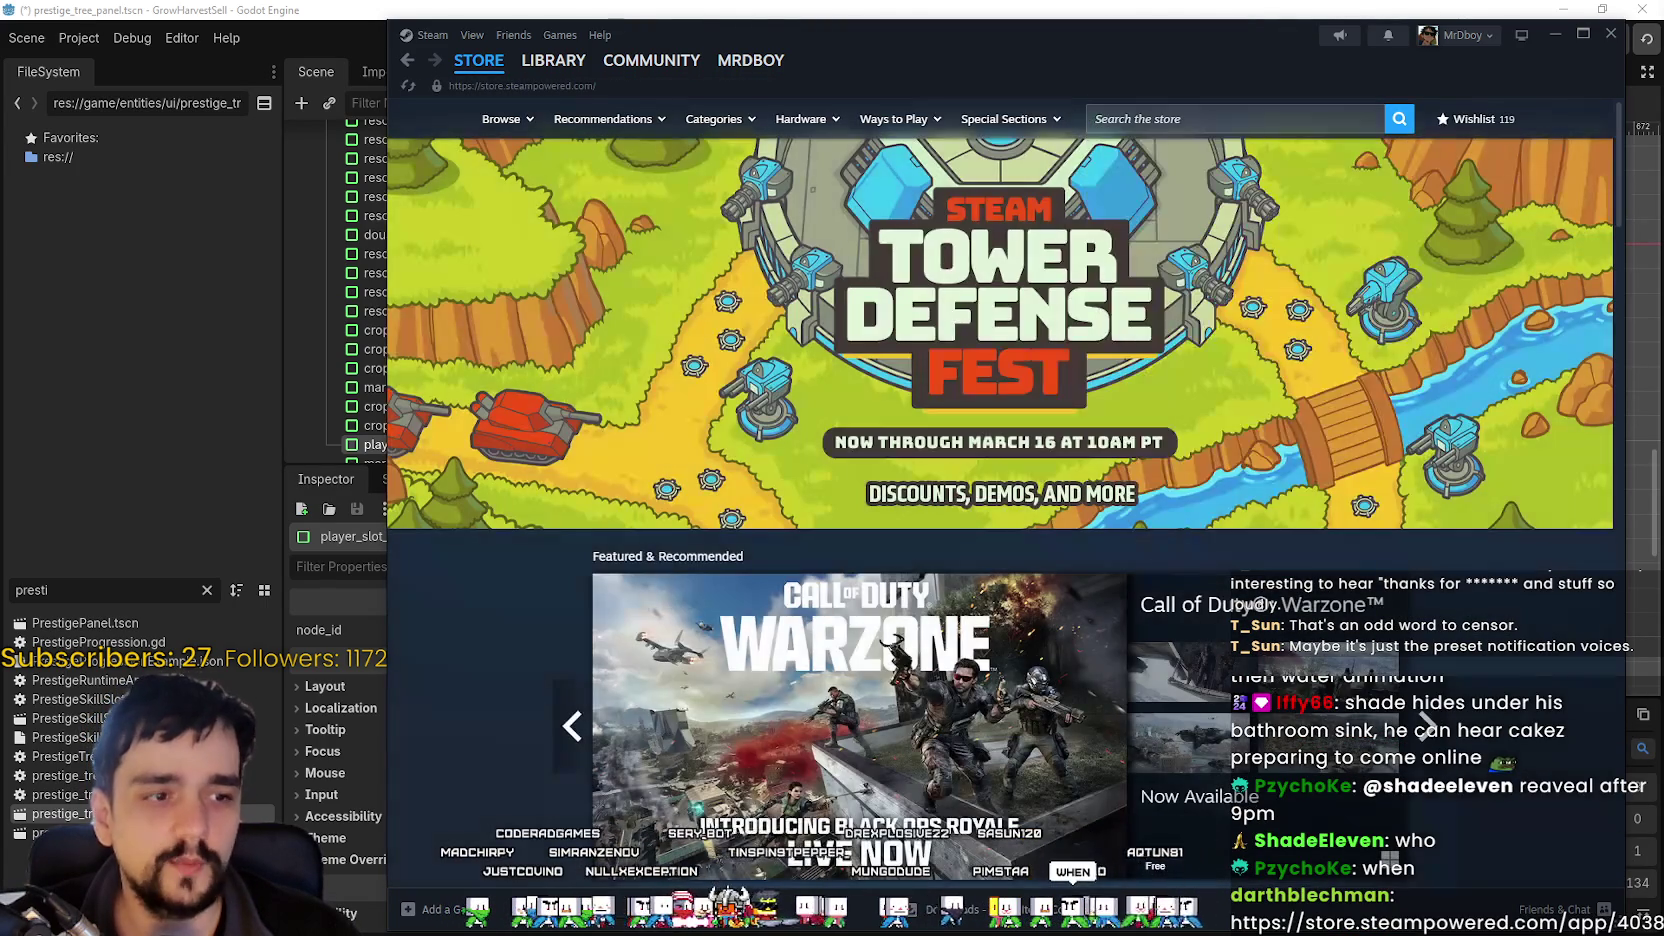
click(1257, 118)
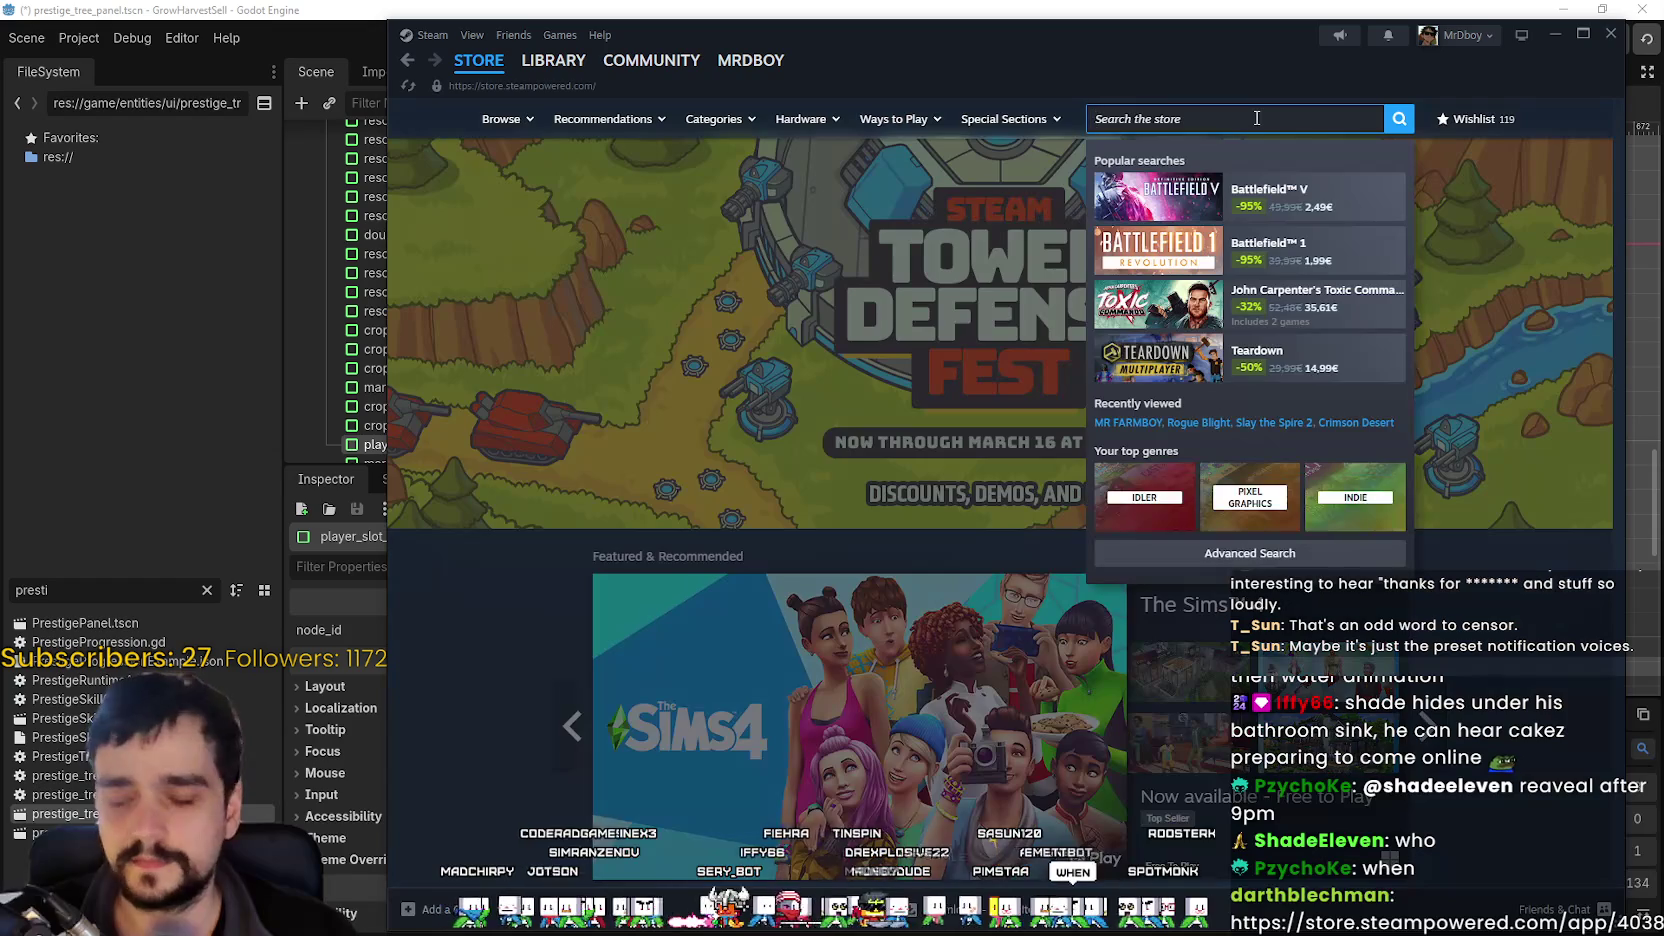
Search 'samurai sta' and open the Samurai Standoff store page.
text(samurai)
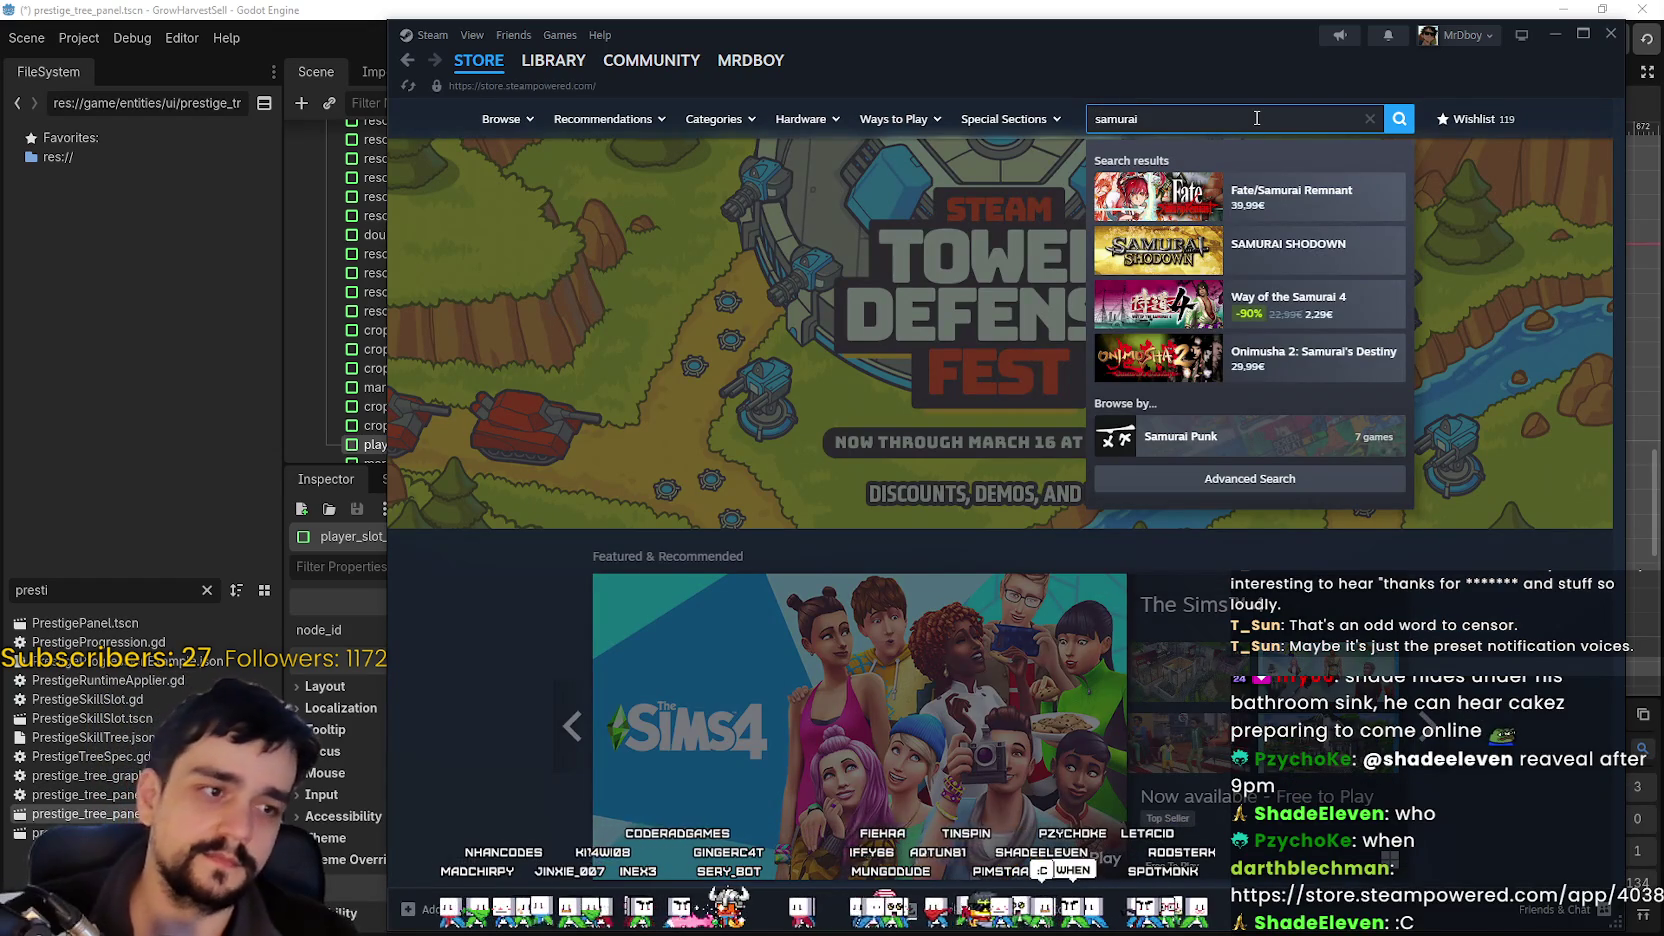
text( sta)
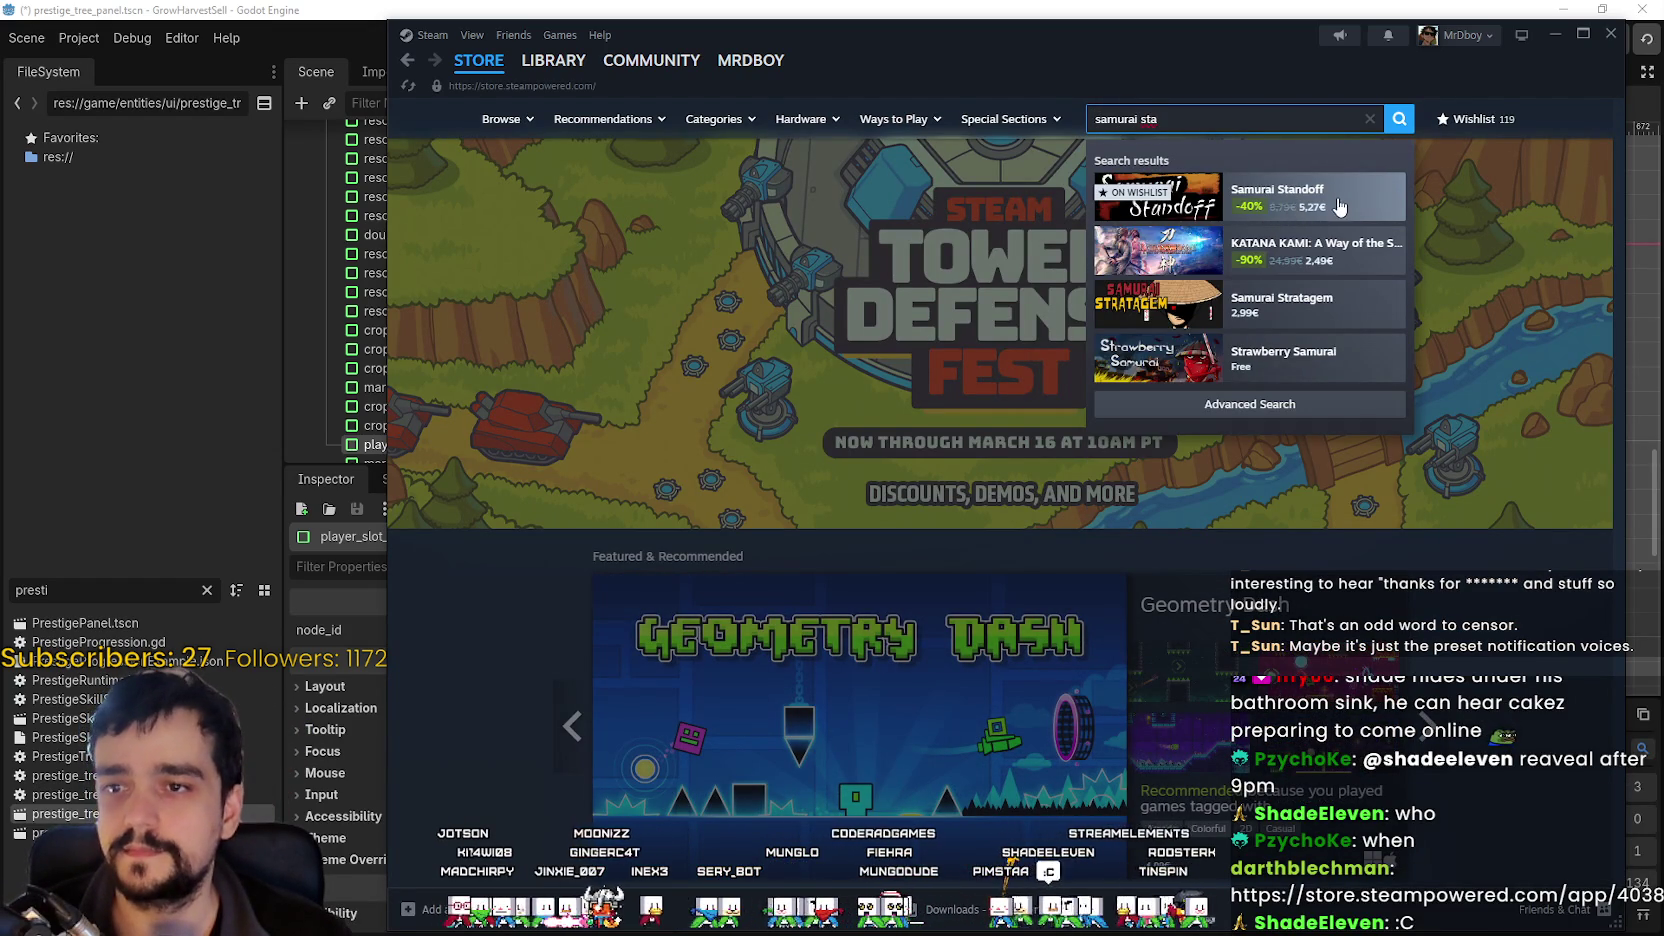
click(1331, 205)
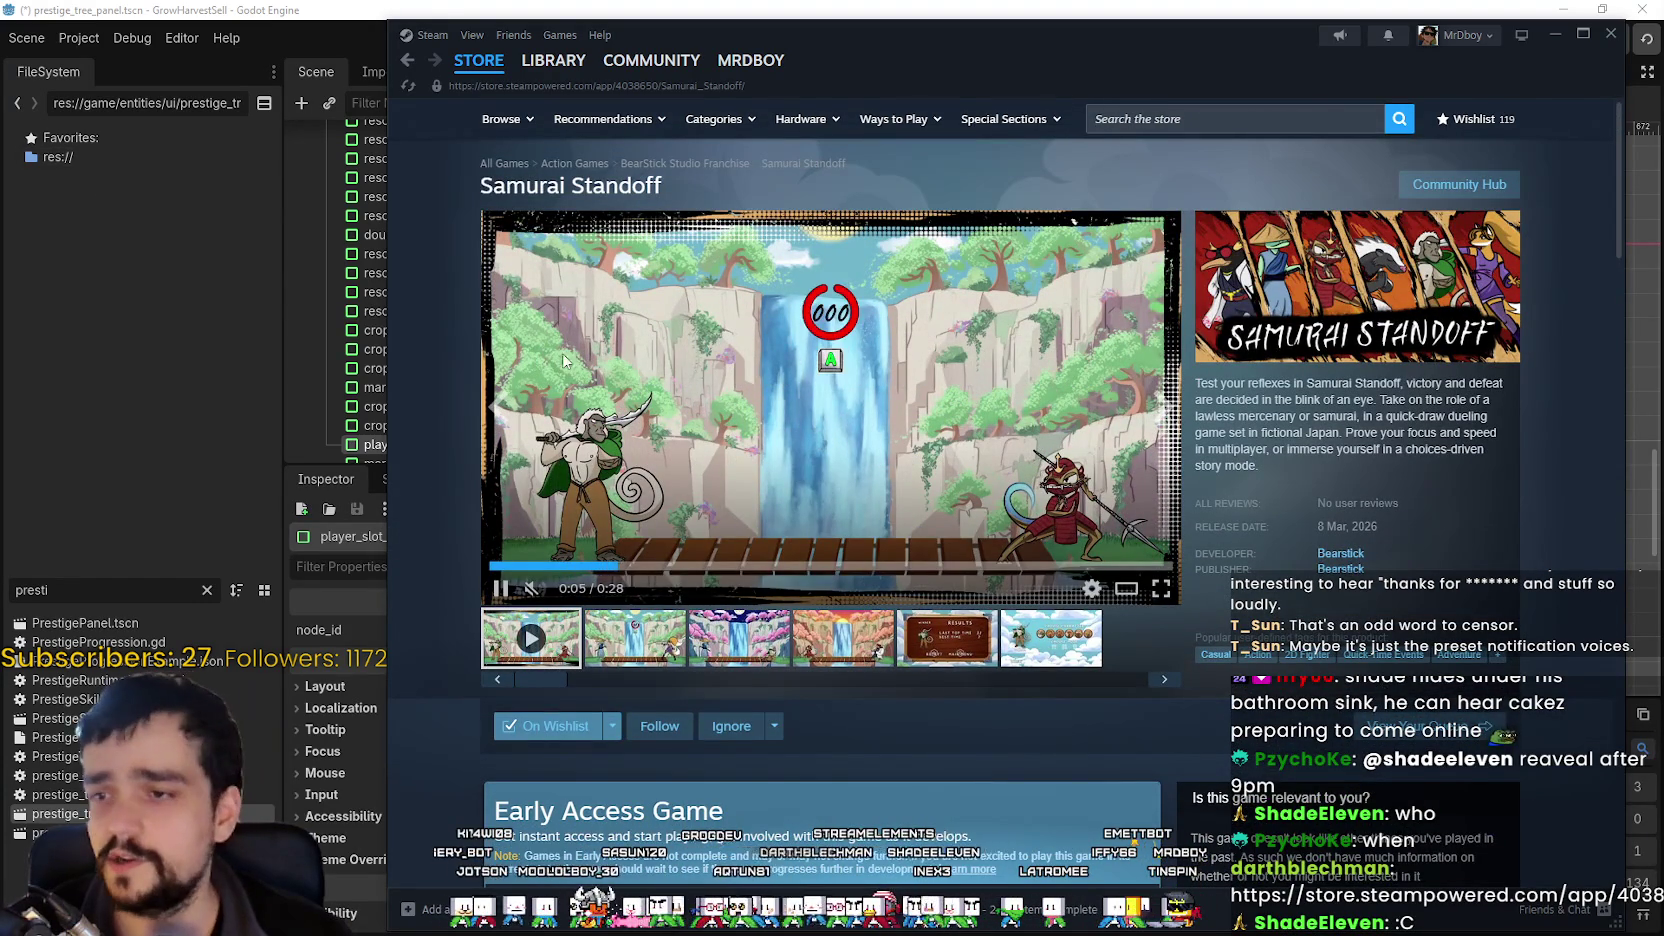
scroll(764, 744, down, 2)
scroll(766, 712, up, 2)
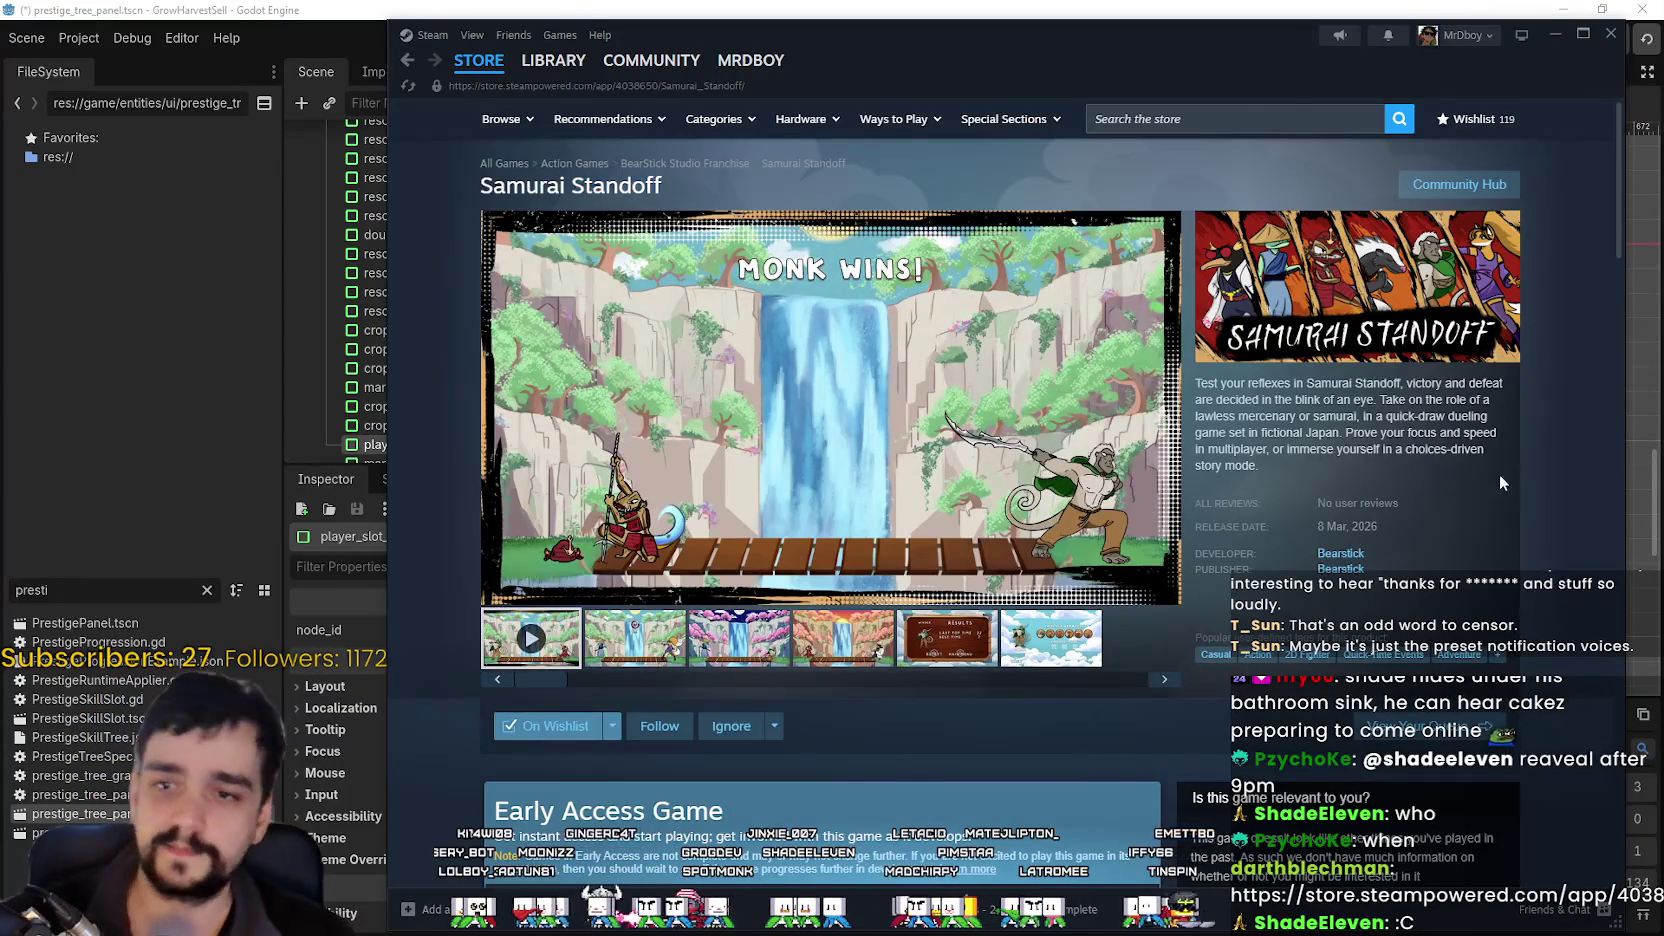
scroll(1500, 475, down, 5)
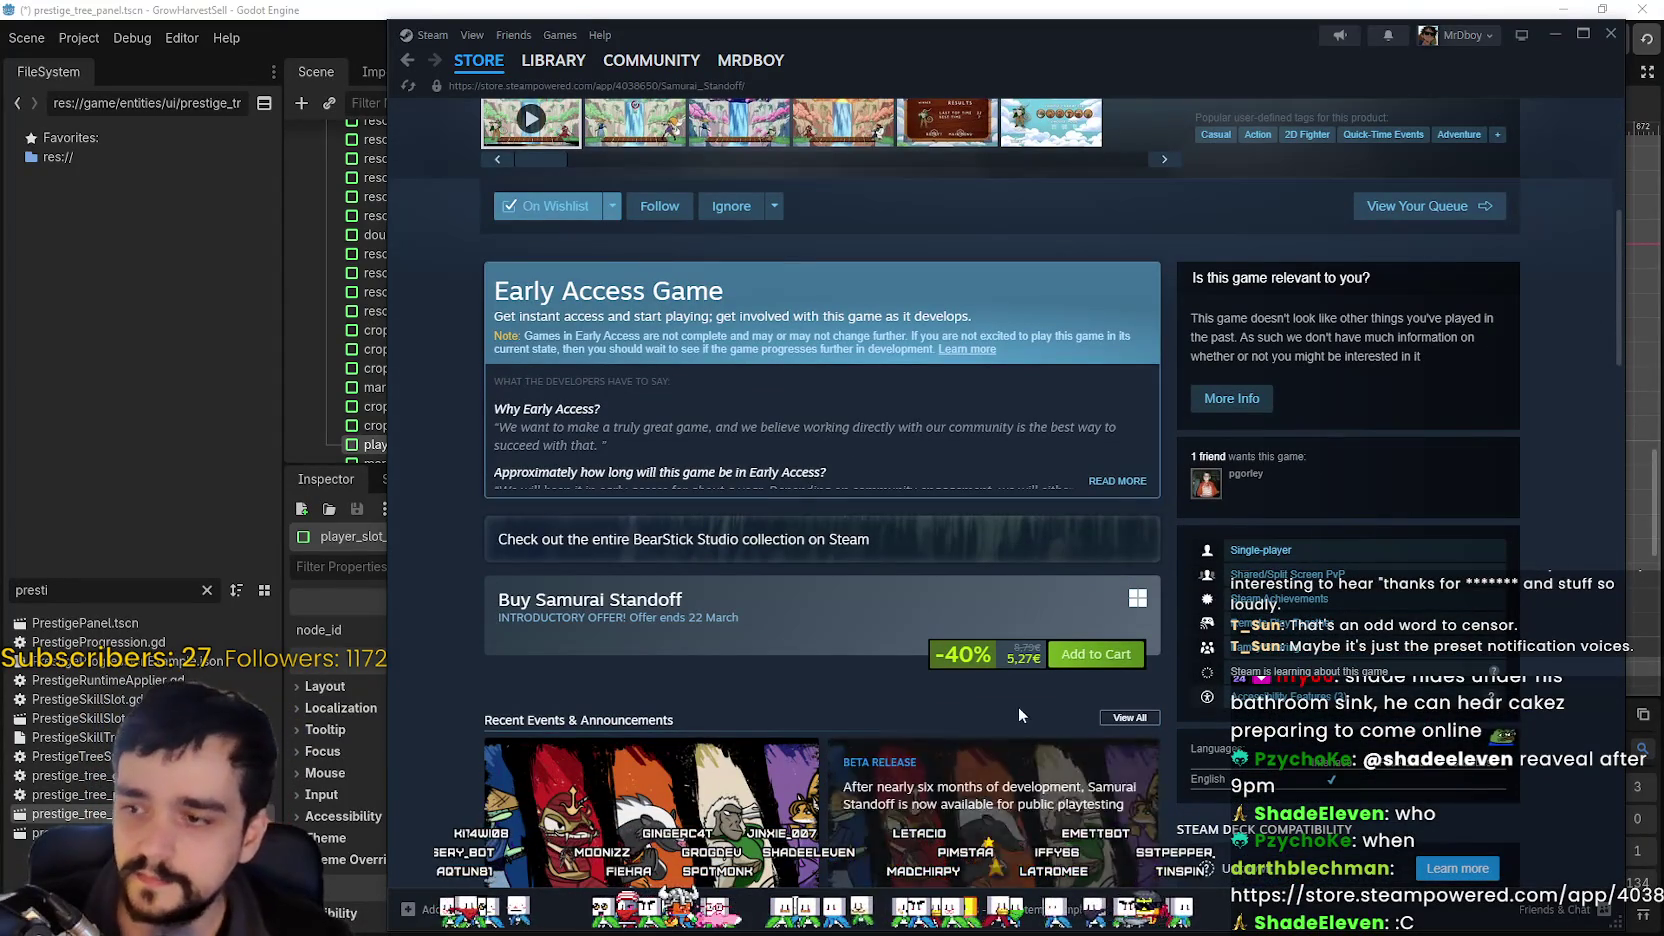
scroll(835, 658, down, 4)
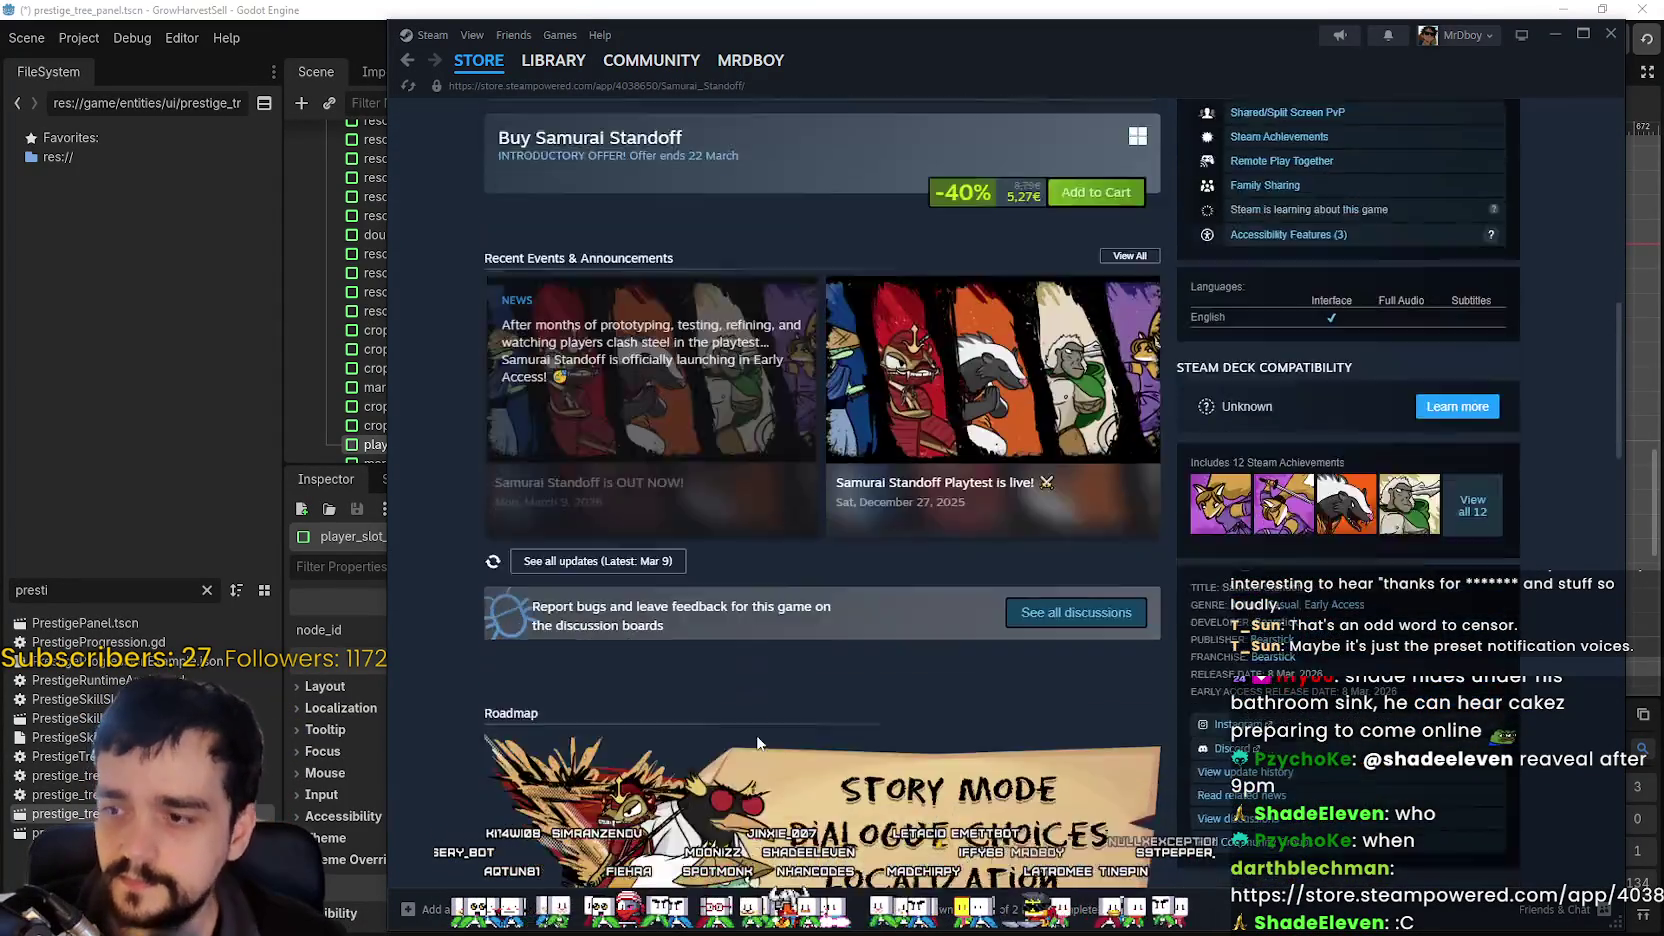
scroll(756, 742, down, 7)
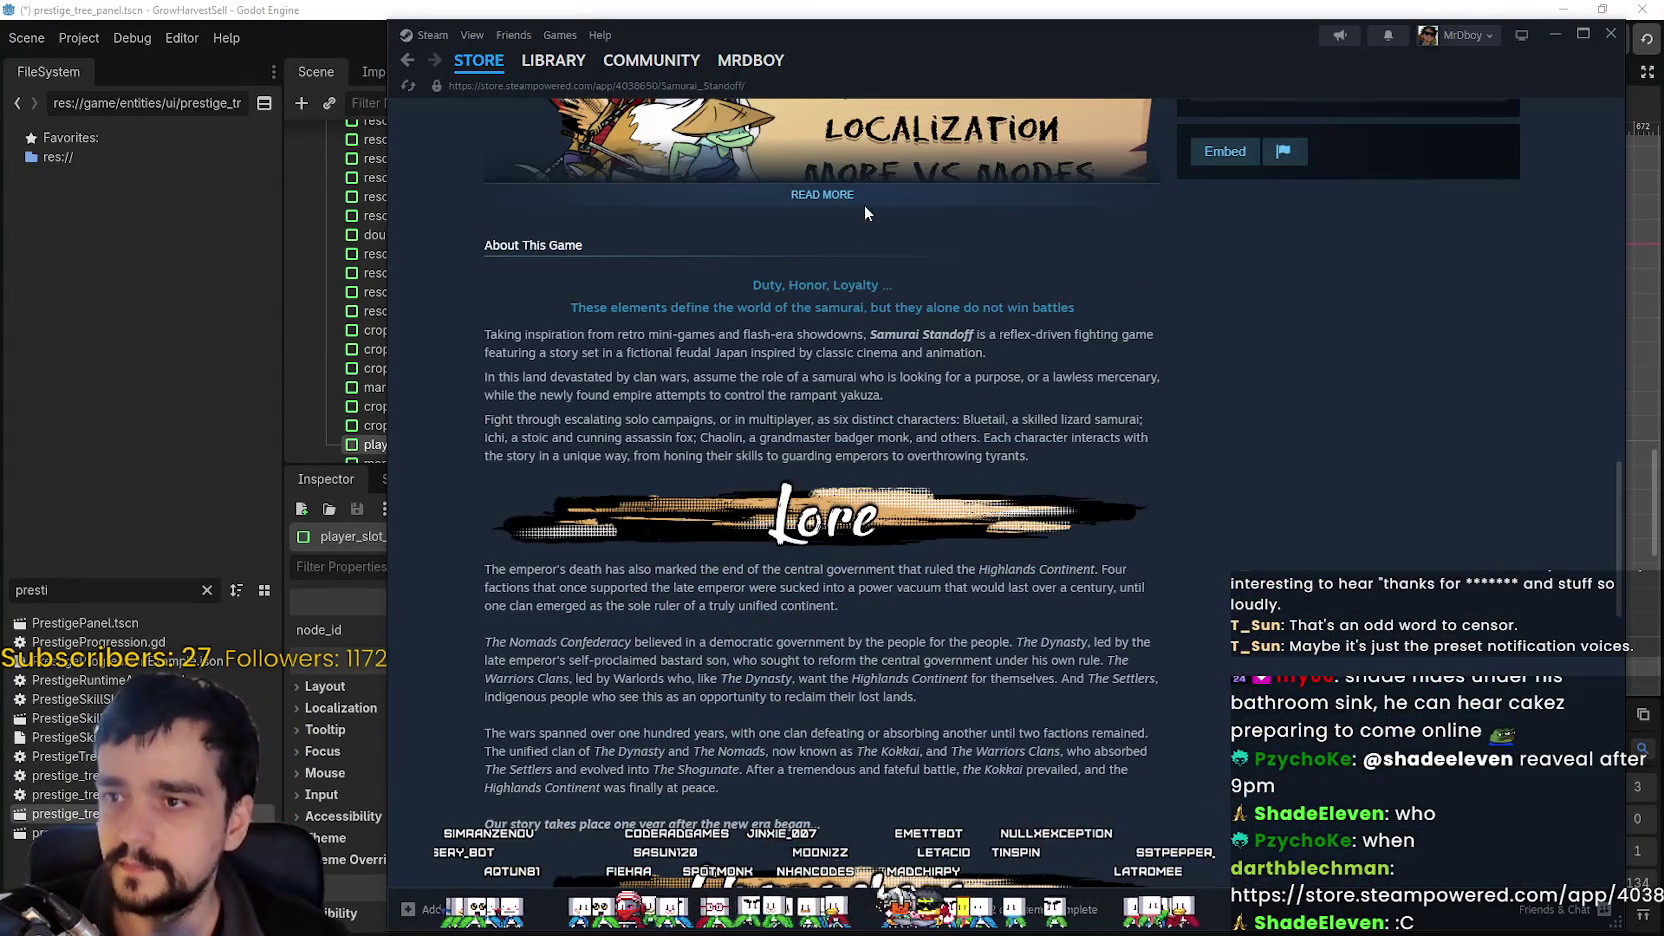
Expand the Samurai Standoff description, check its empty reviews and open its community hub.
click(861, 208)
scroll(950, 735, down, 20)
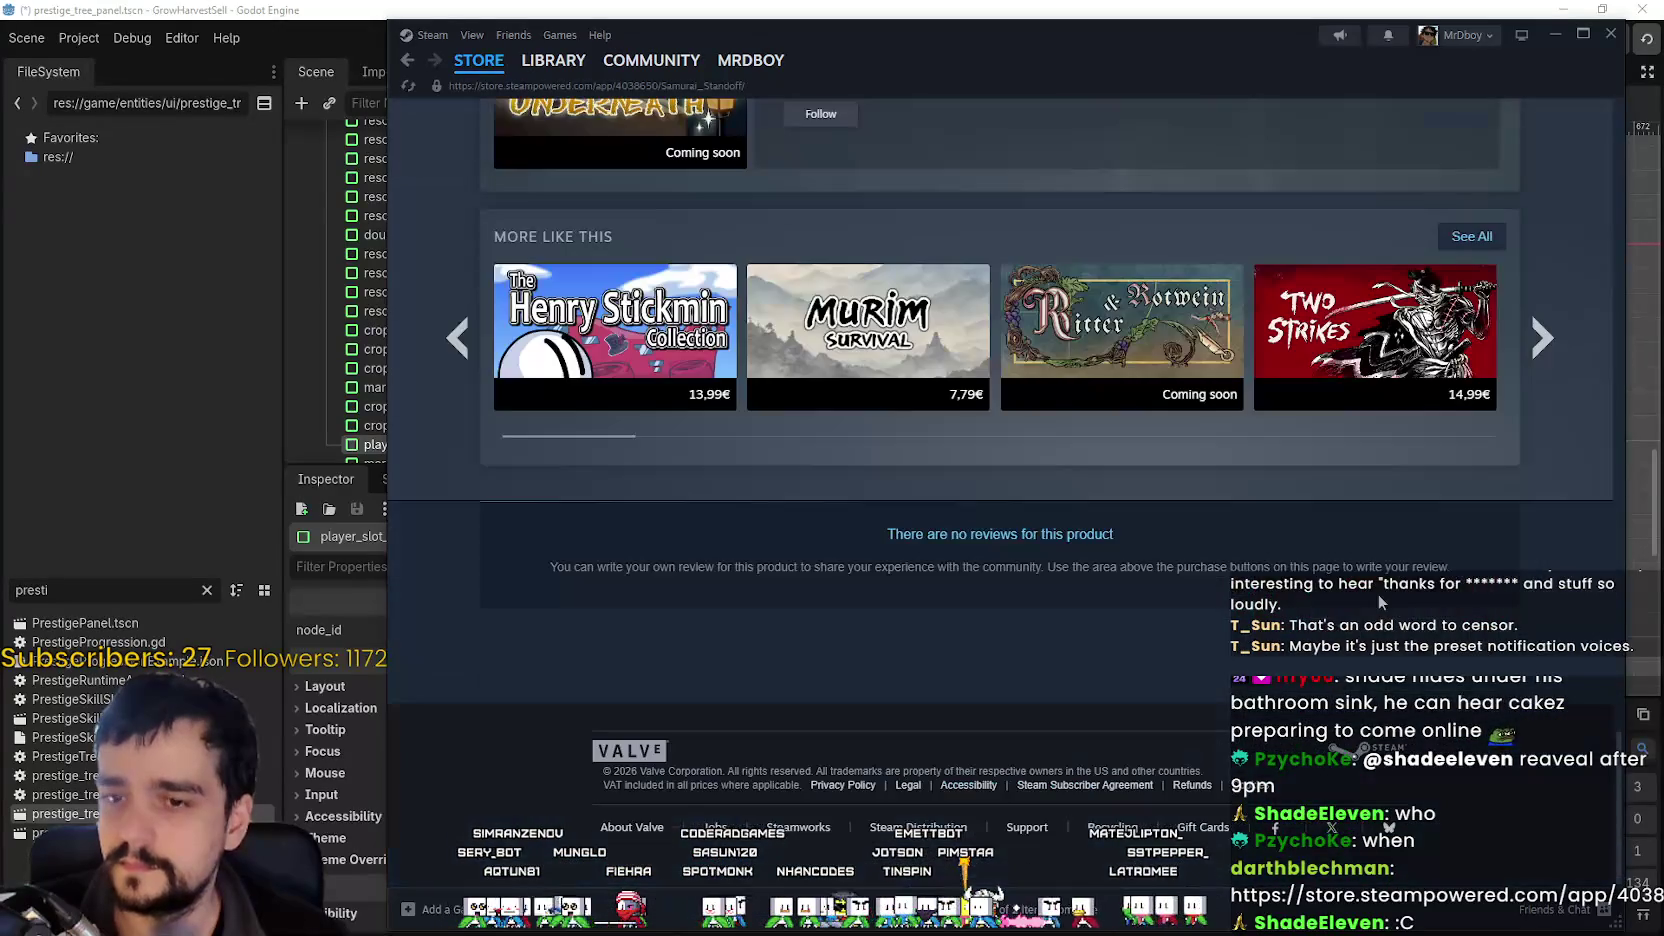
drag(1618, 820, 1657, 205)
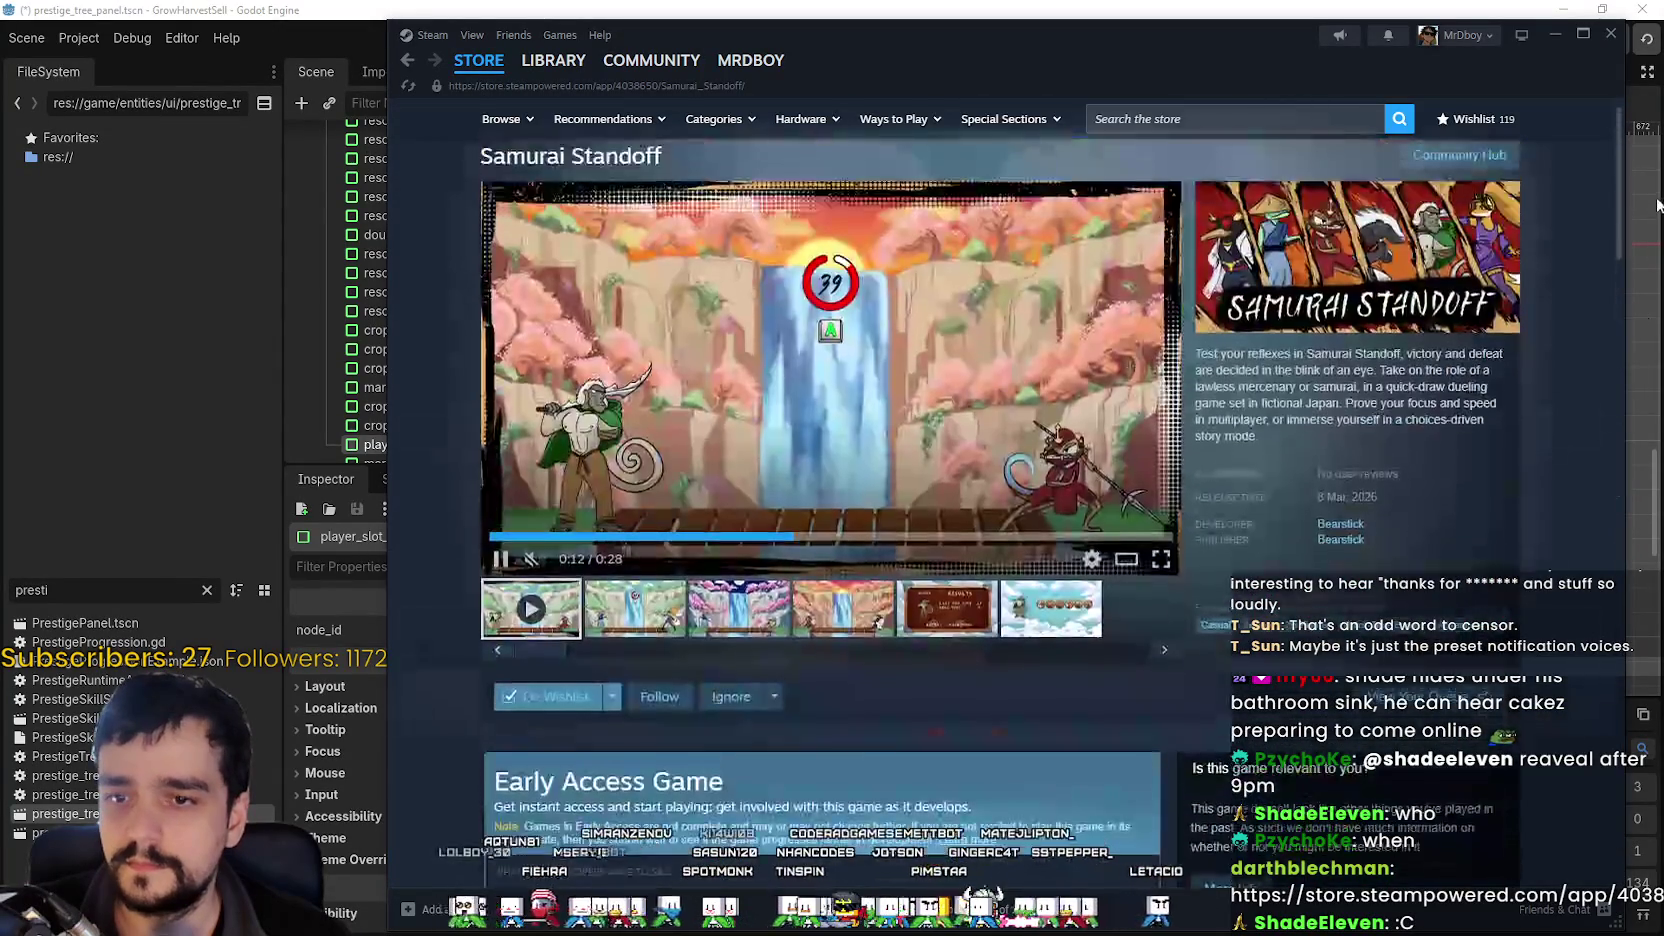
triple_click(1322, 503)
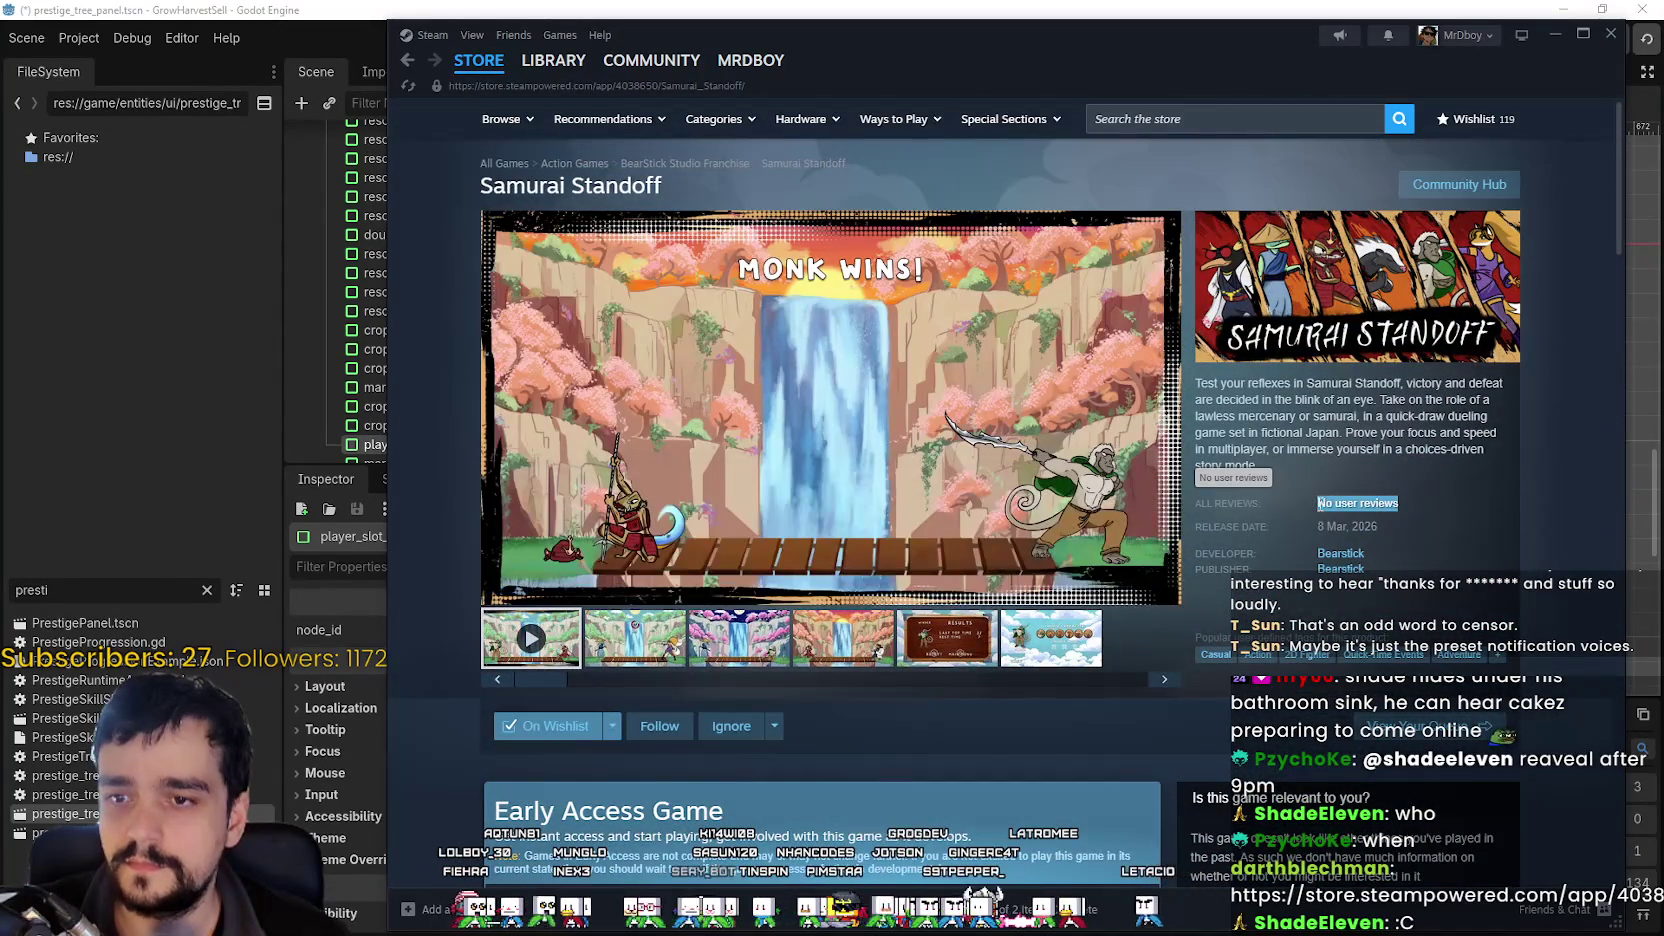
click(1495, 193)
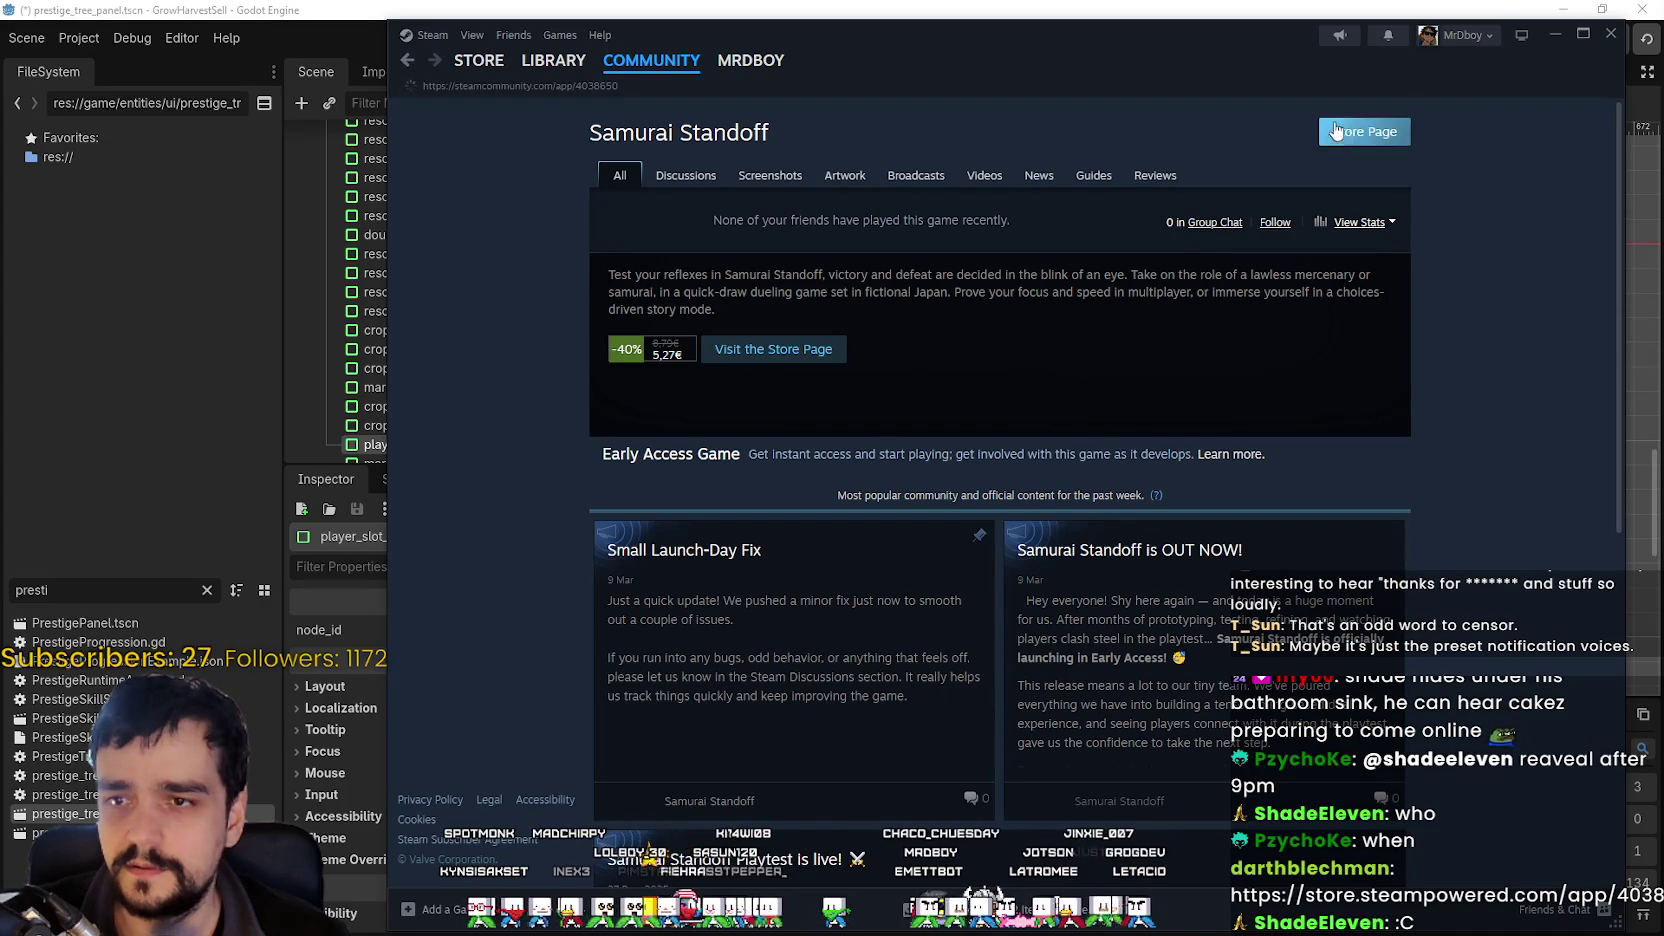
Check the empty Reviews and Discussions sections, then go back four pages to the store front.
click(1155, 175)
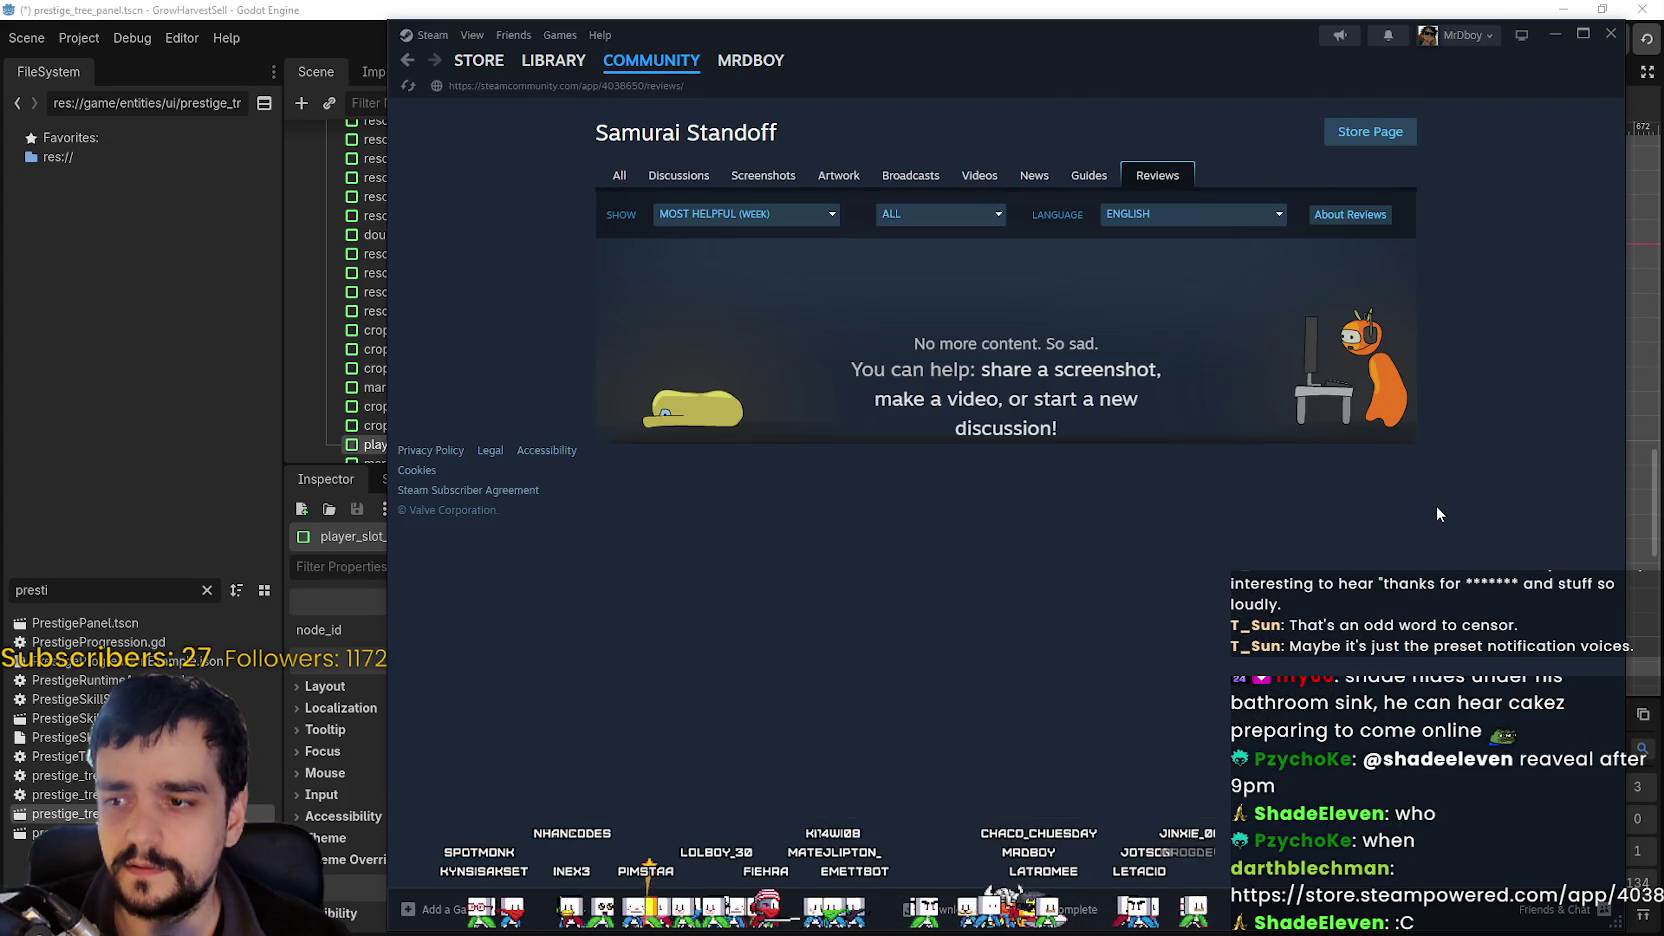
click(678, 175)
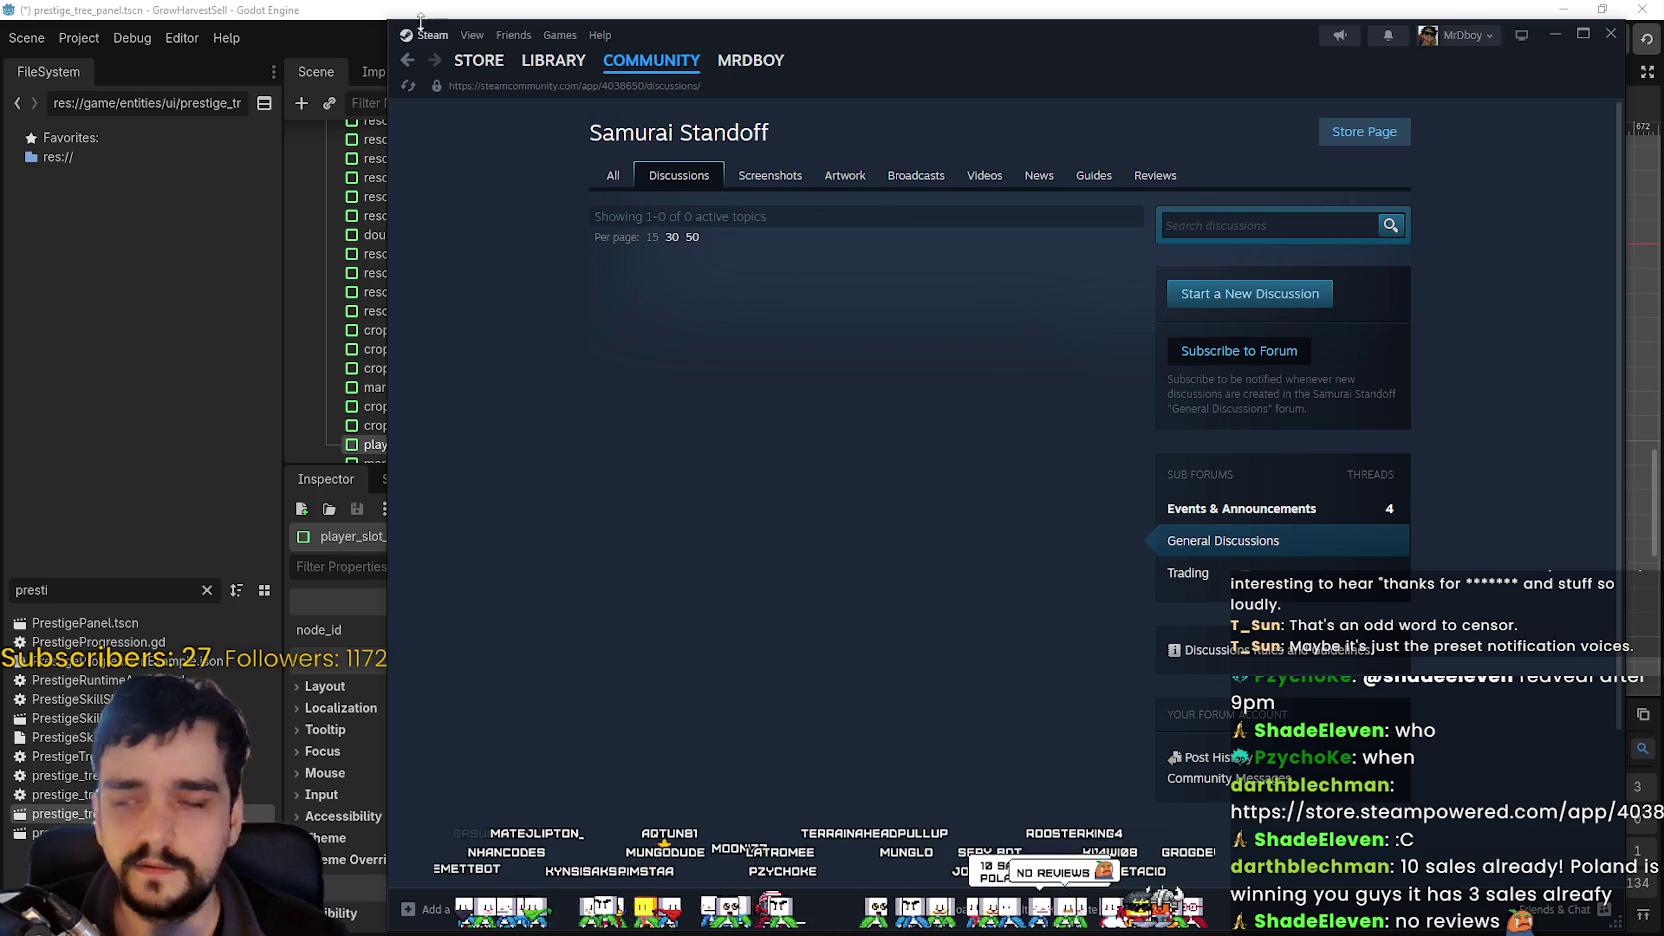
click(407, 63)
click(407, 64)
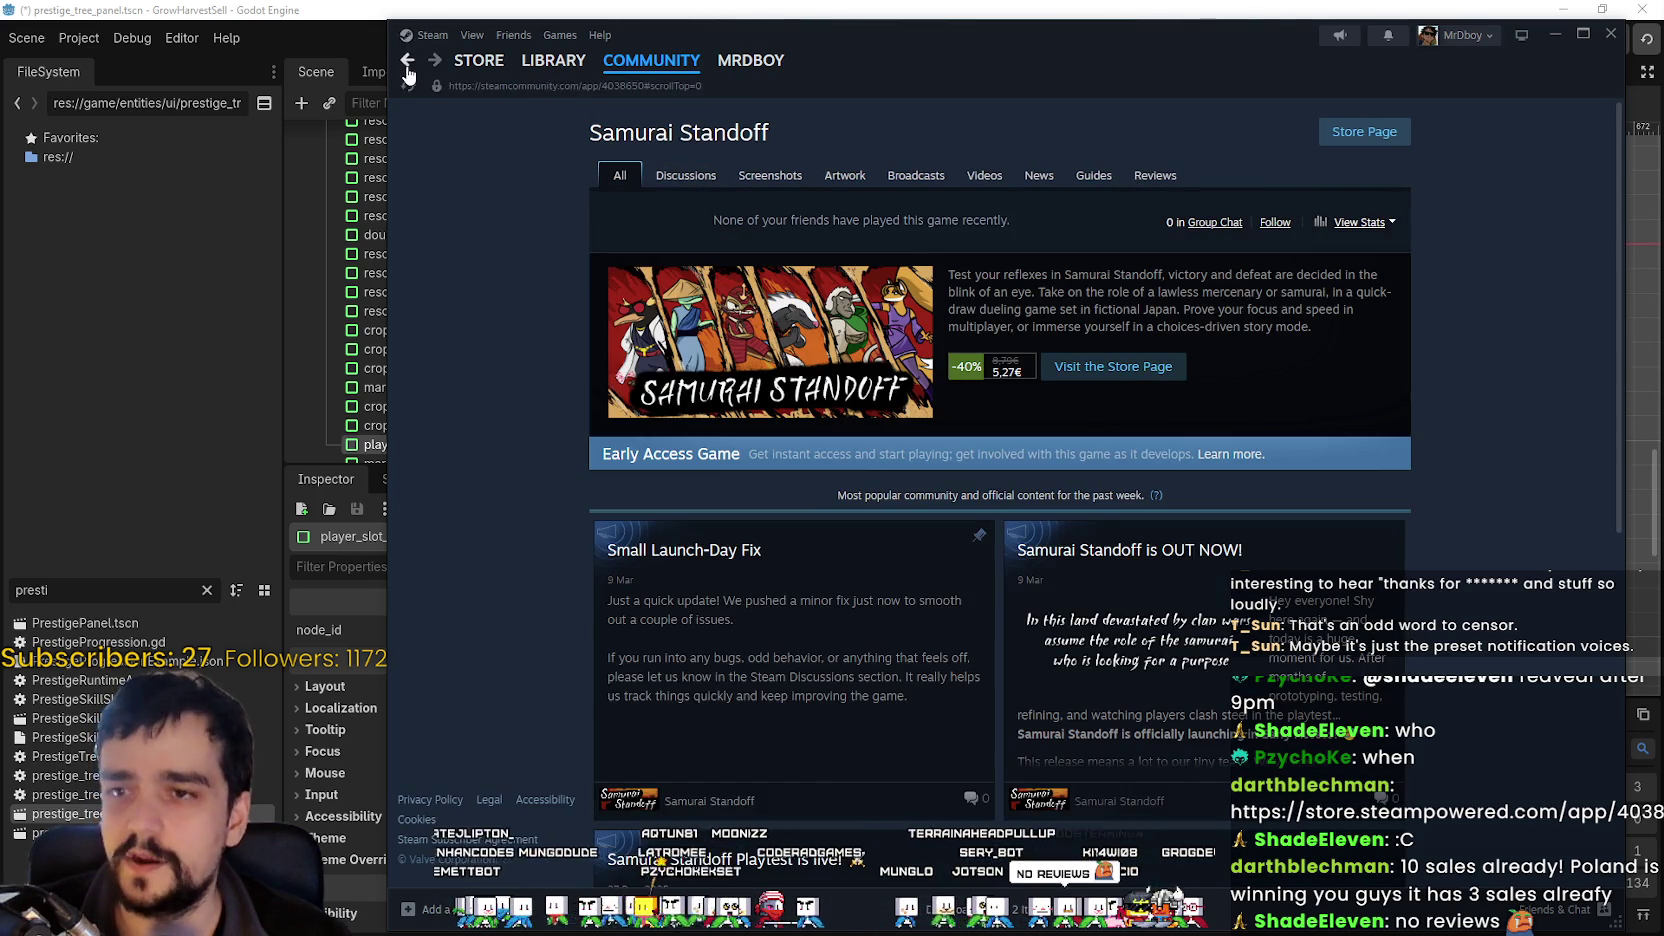
click(407, 63)
click(407, 63)
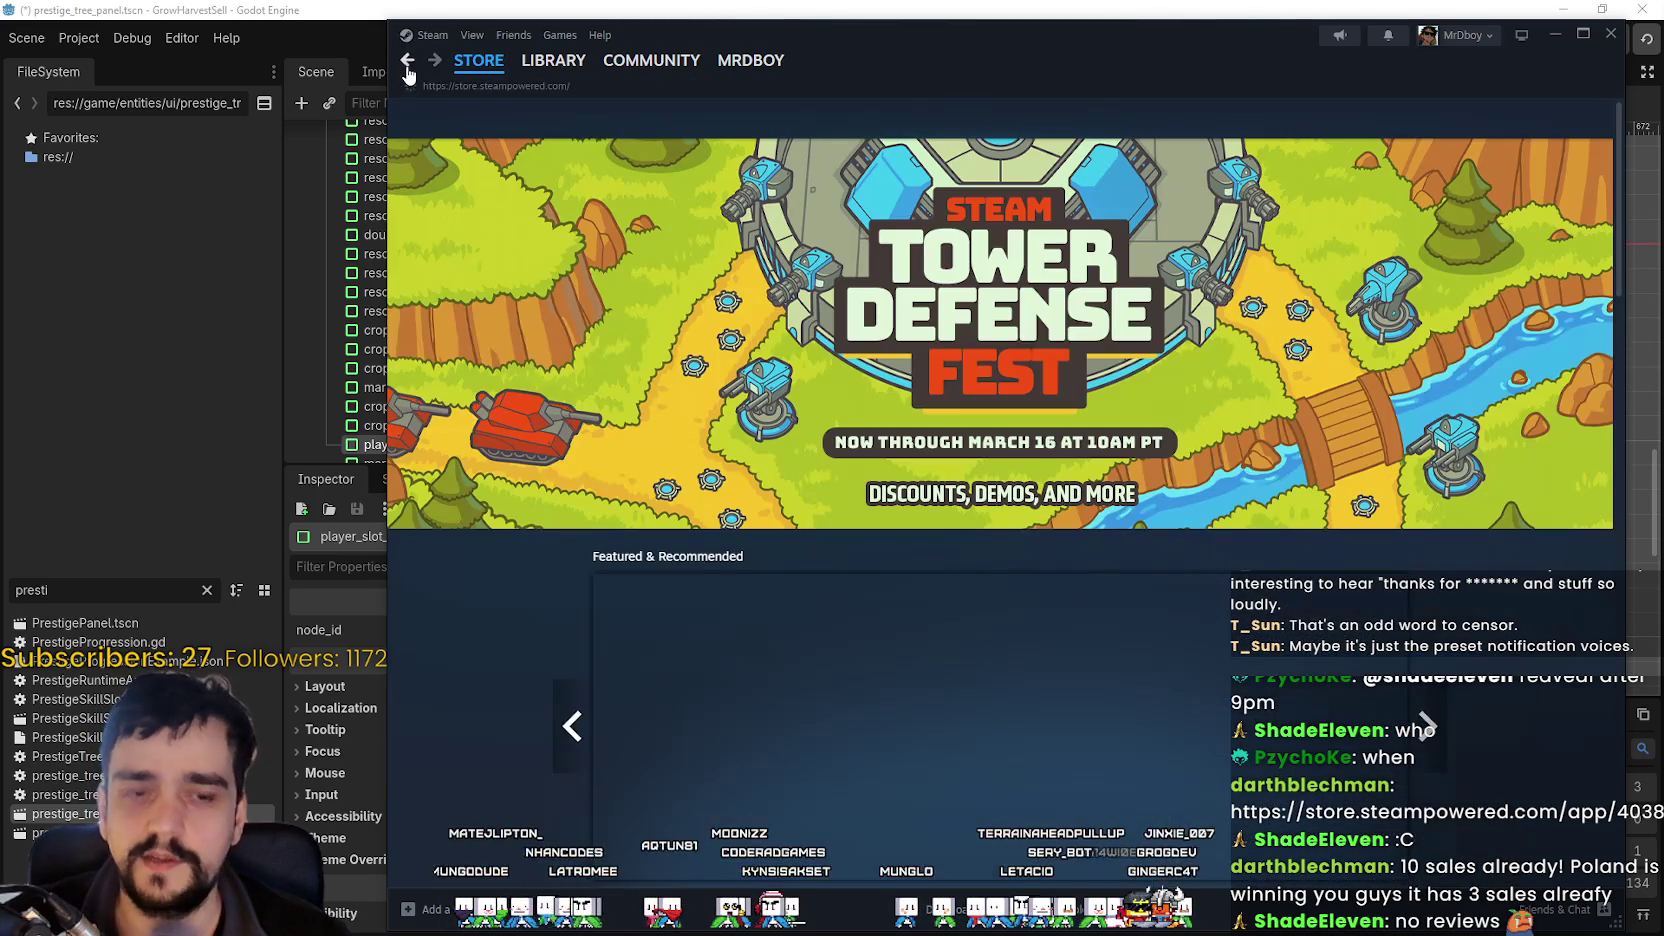
Go forward to Samurai Standoff and browse its screenshots through to the last one.
click(433, 61)
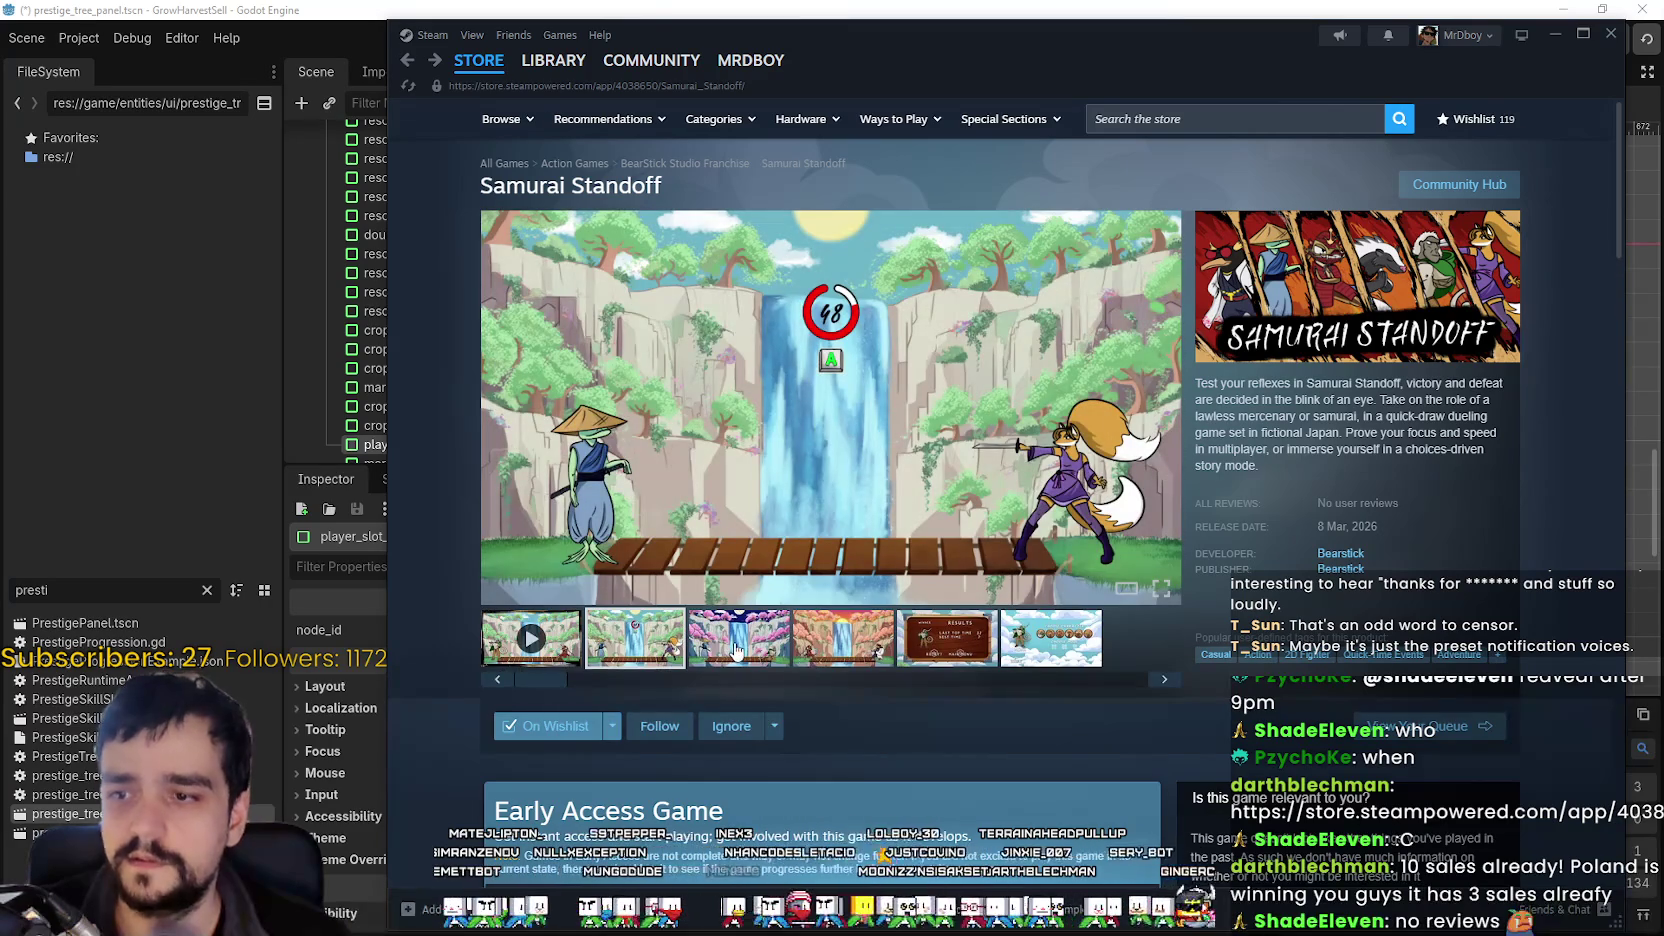
click(737, 651)
click(843, 640)
click(947, 640)
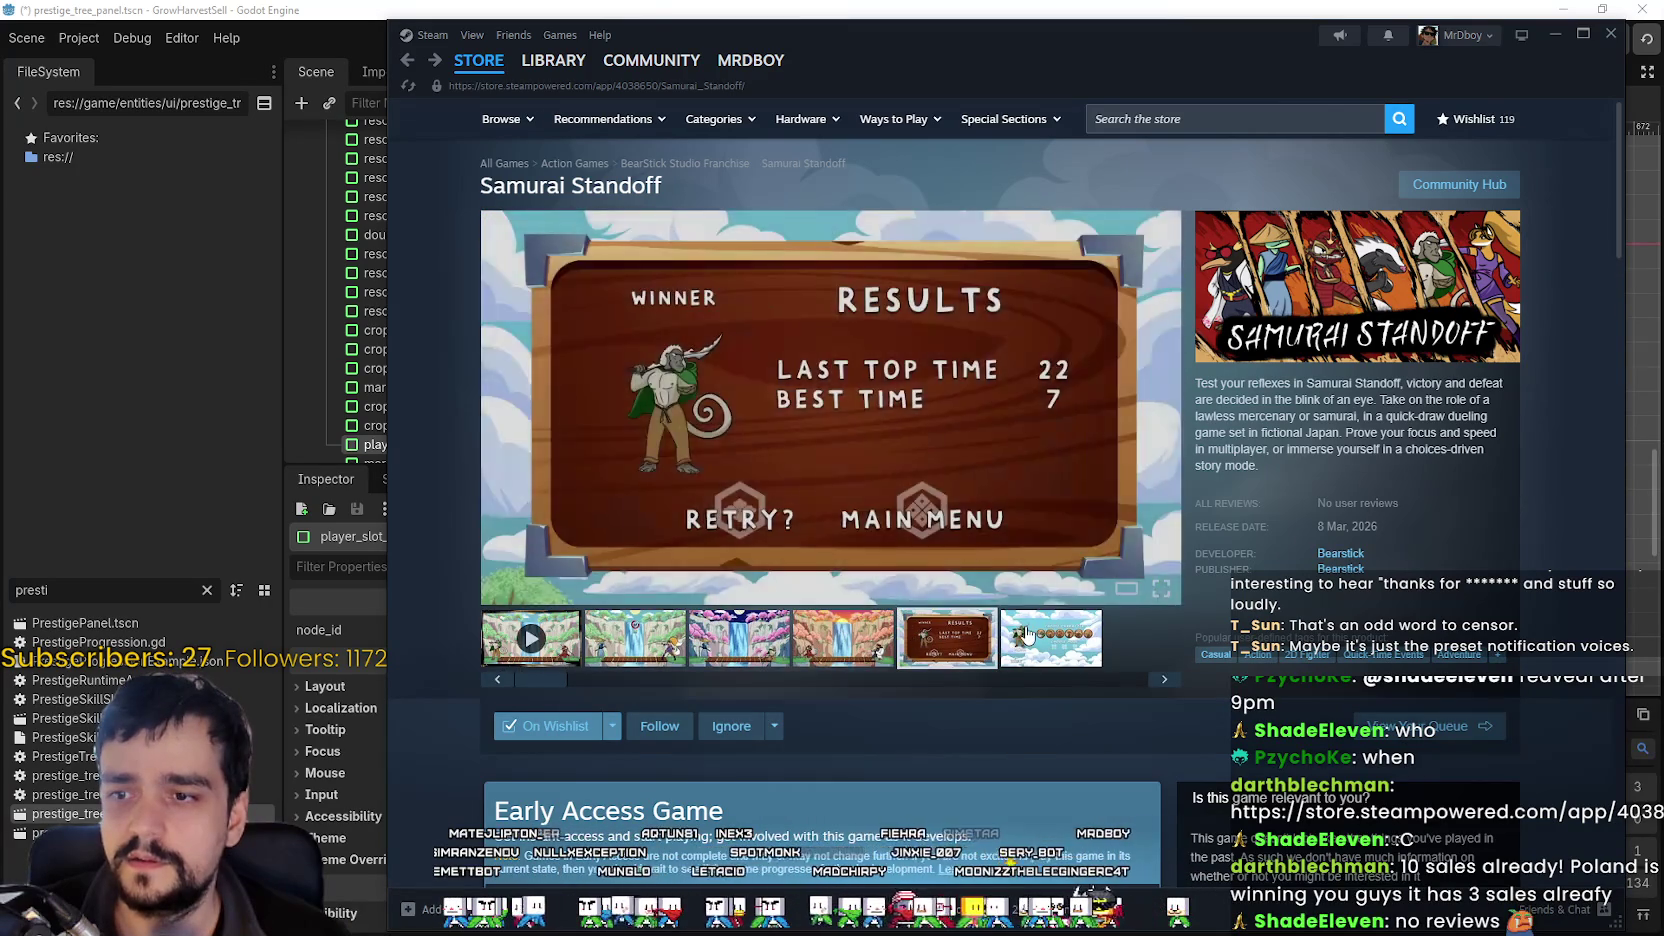
click(1028, 633)
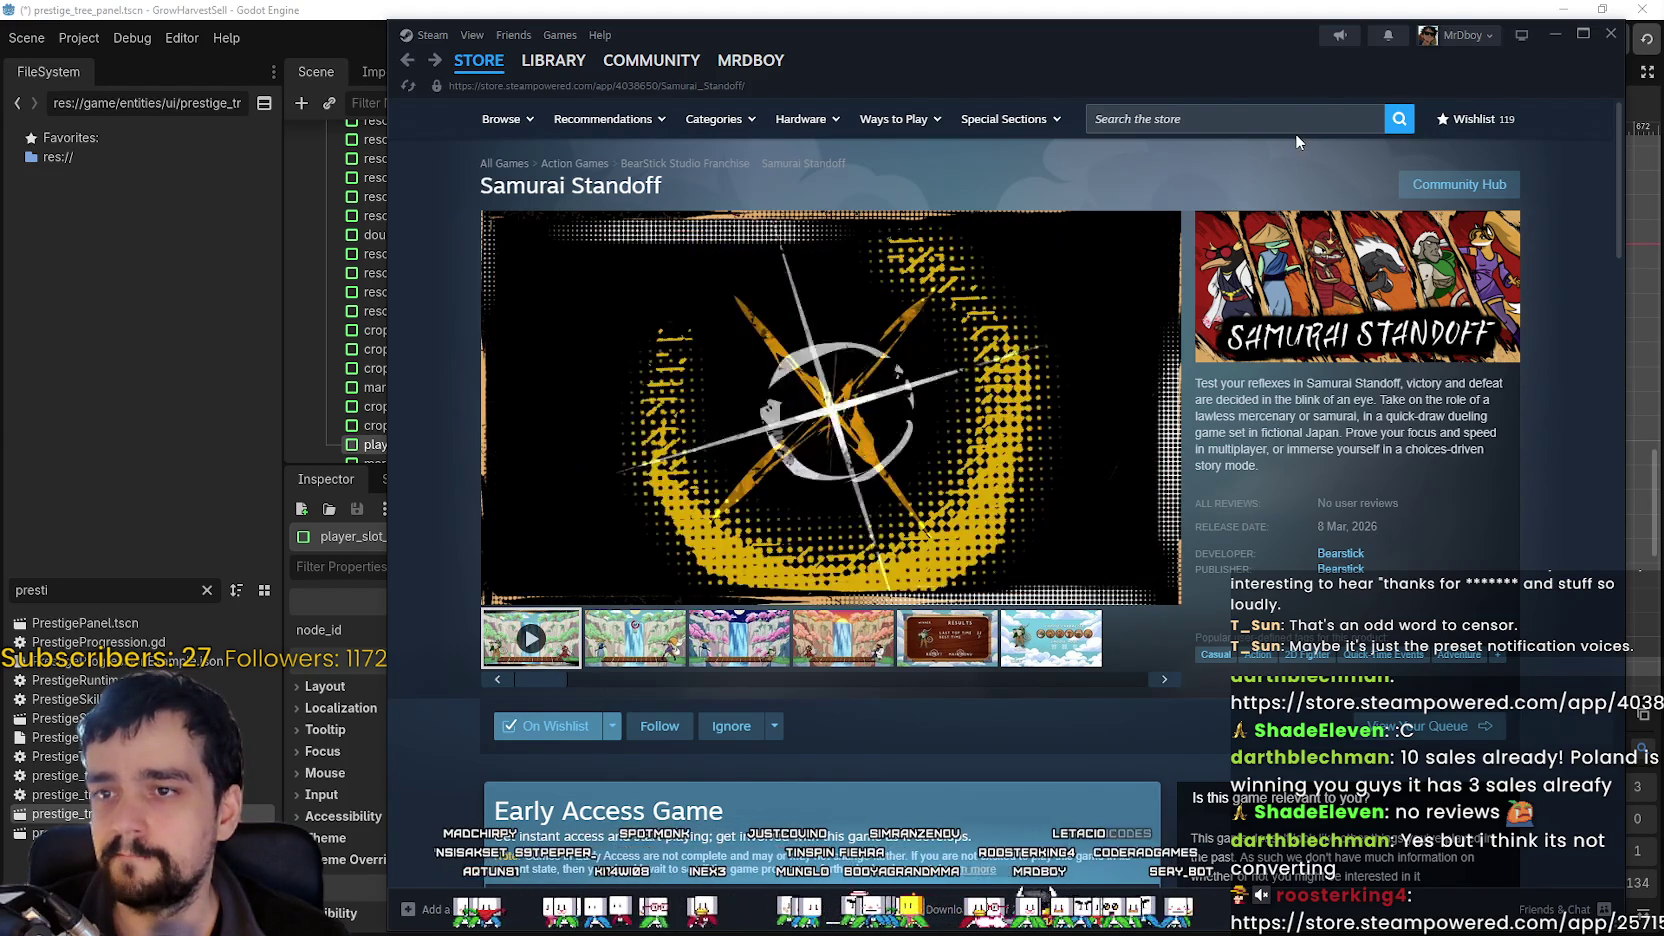
Start a store search, dismiss the suggestions, and refocus the search box.
click(1303, 117)
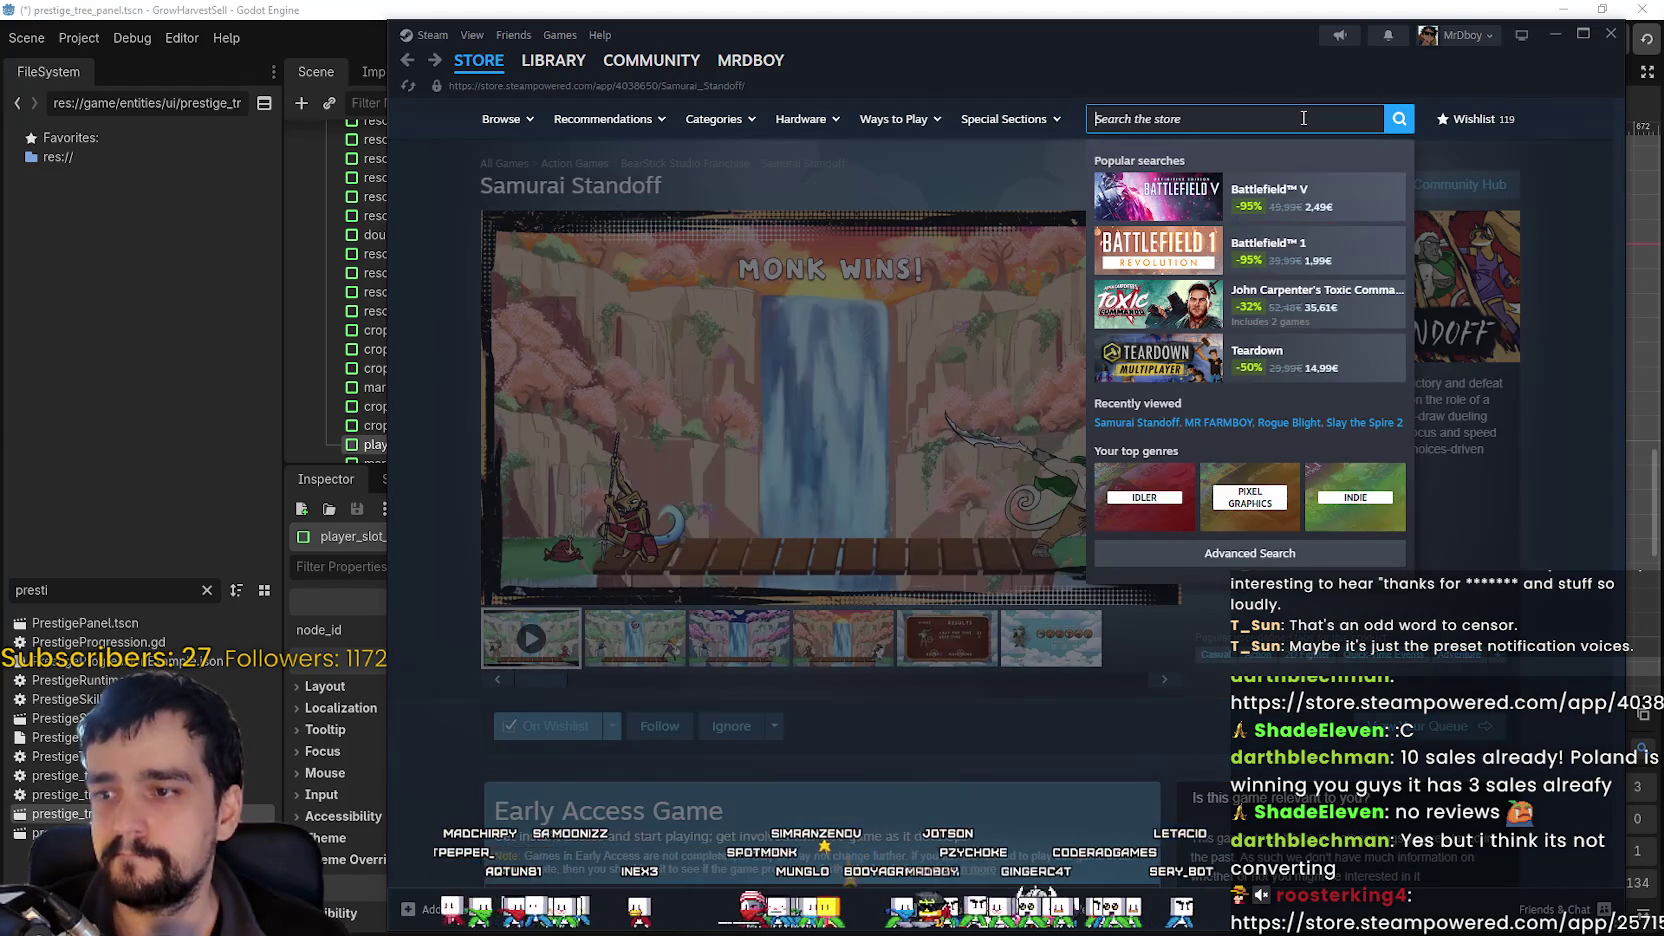
click(940, 182)
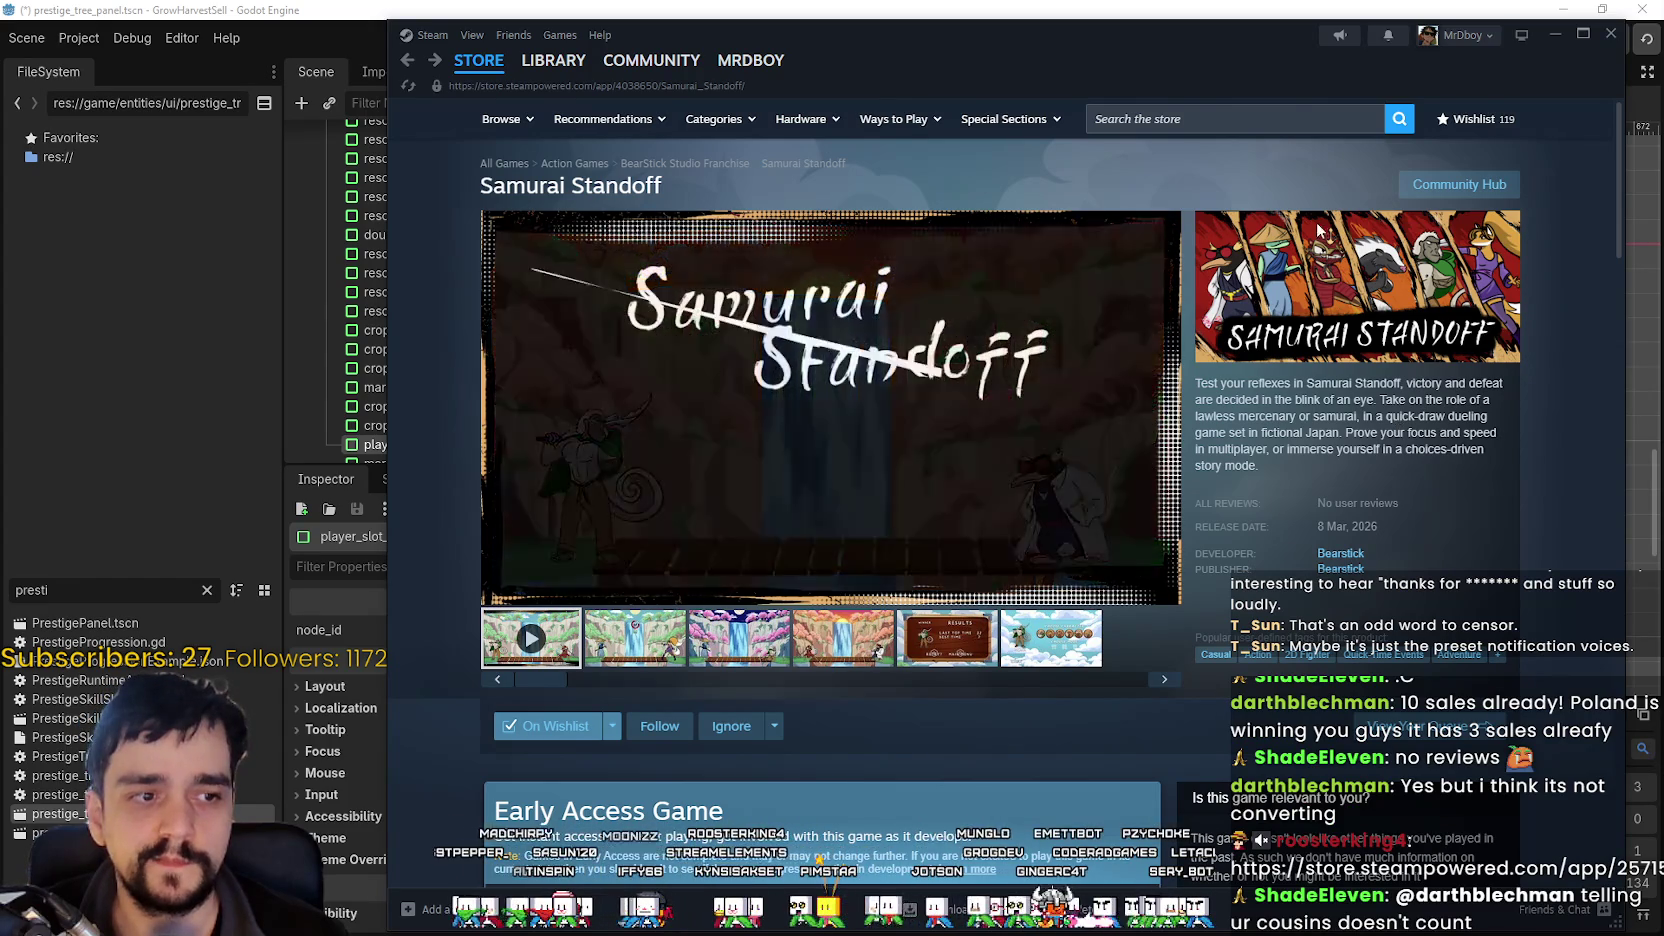
click(1281, 128)
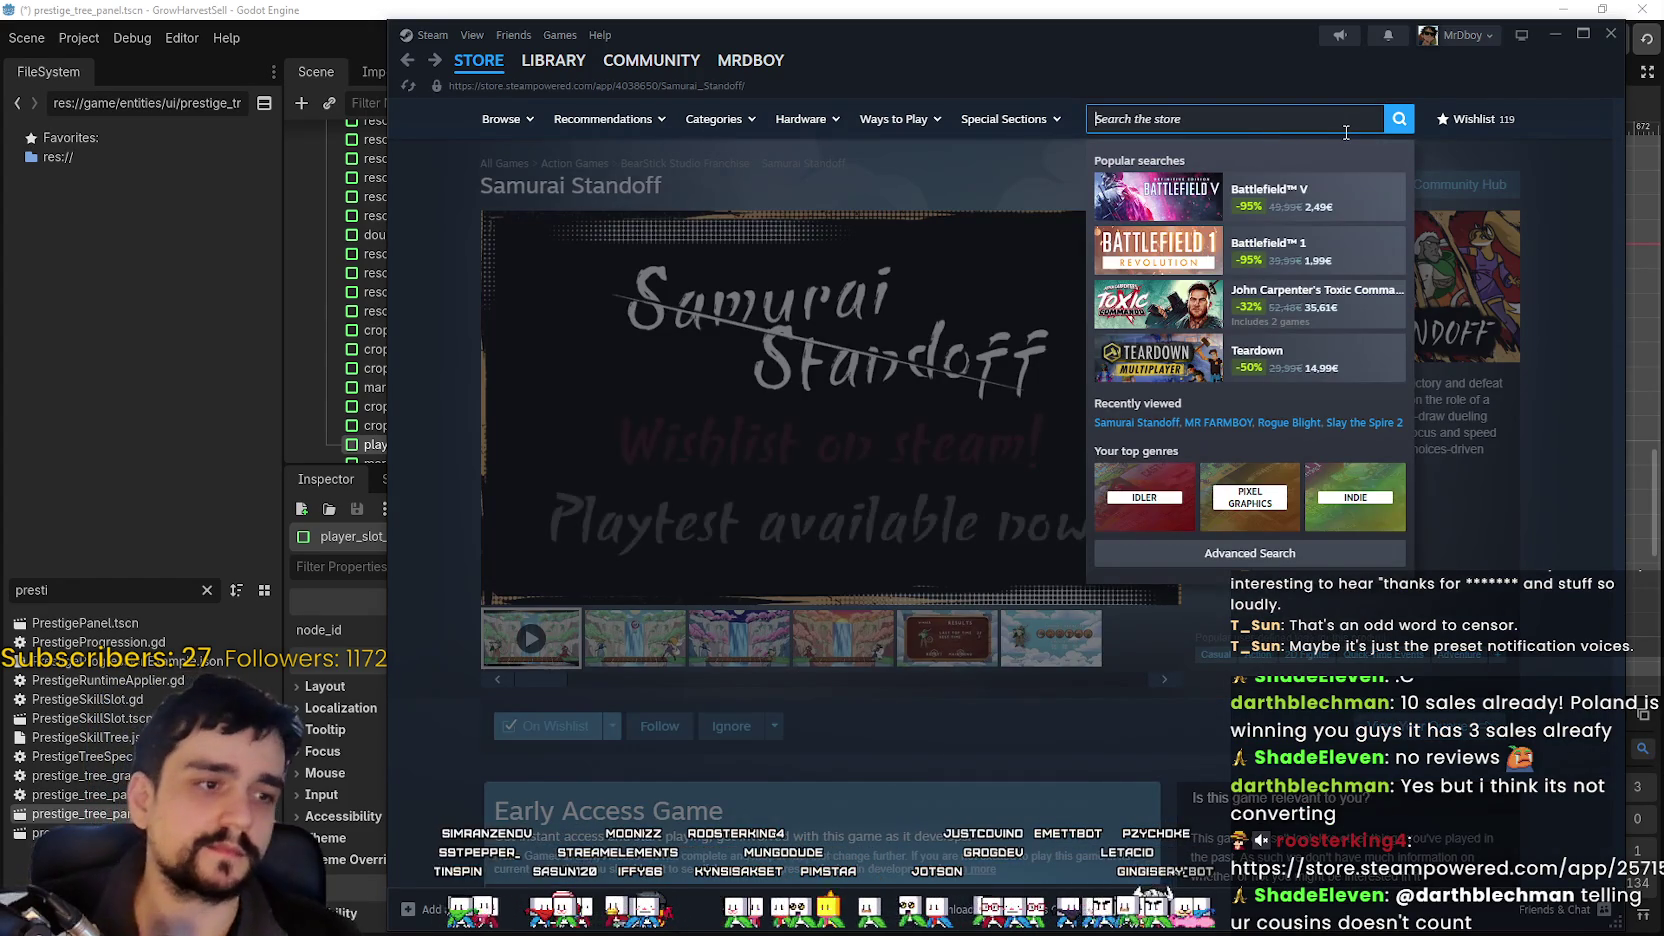
Complete the search text to 'Obesity S', then delete the last character.
text(Obesity S)
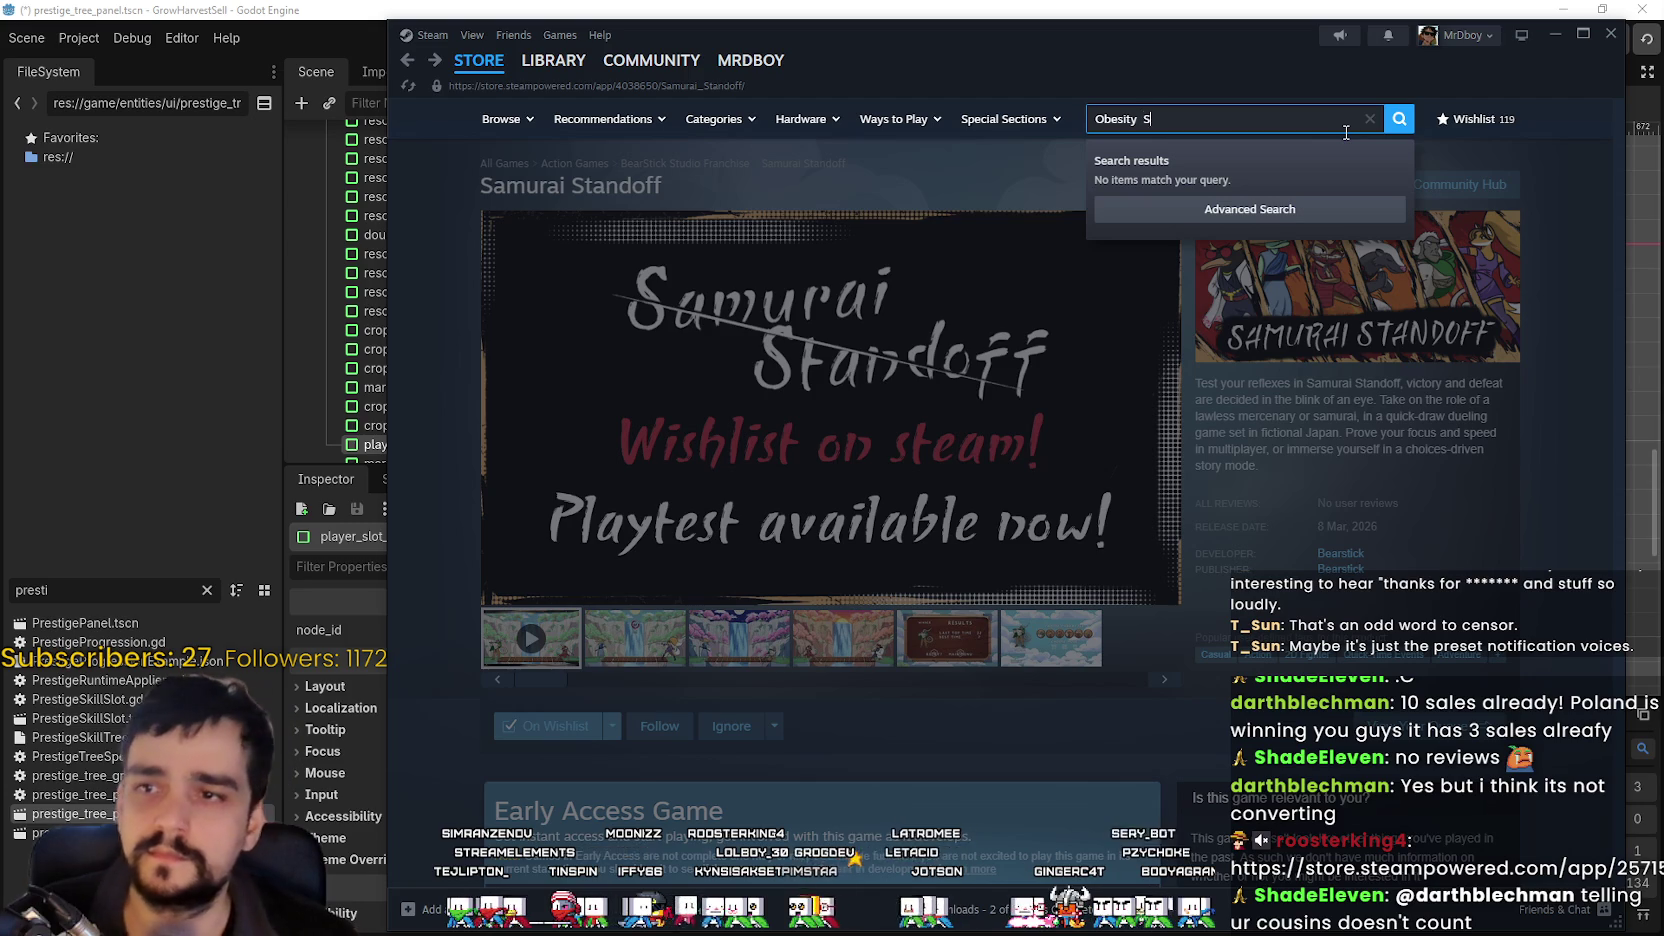
key(BackSpace)
key(BackSpace)
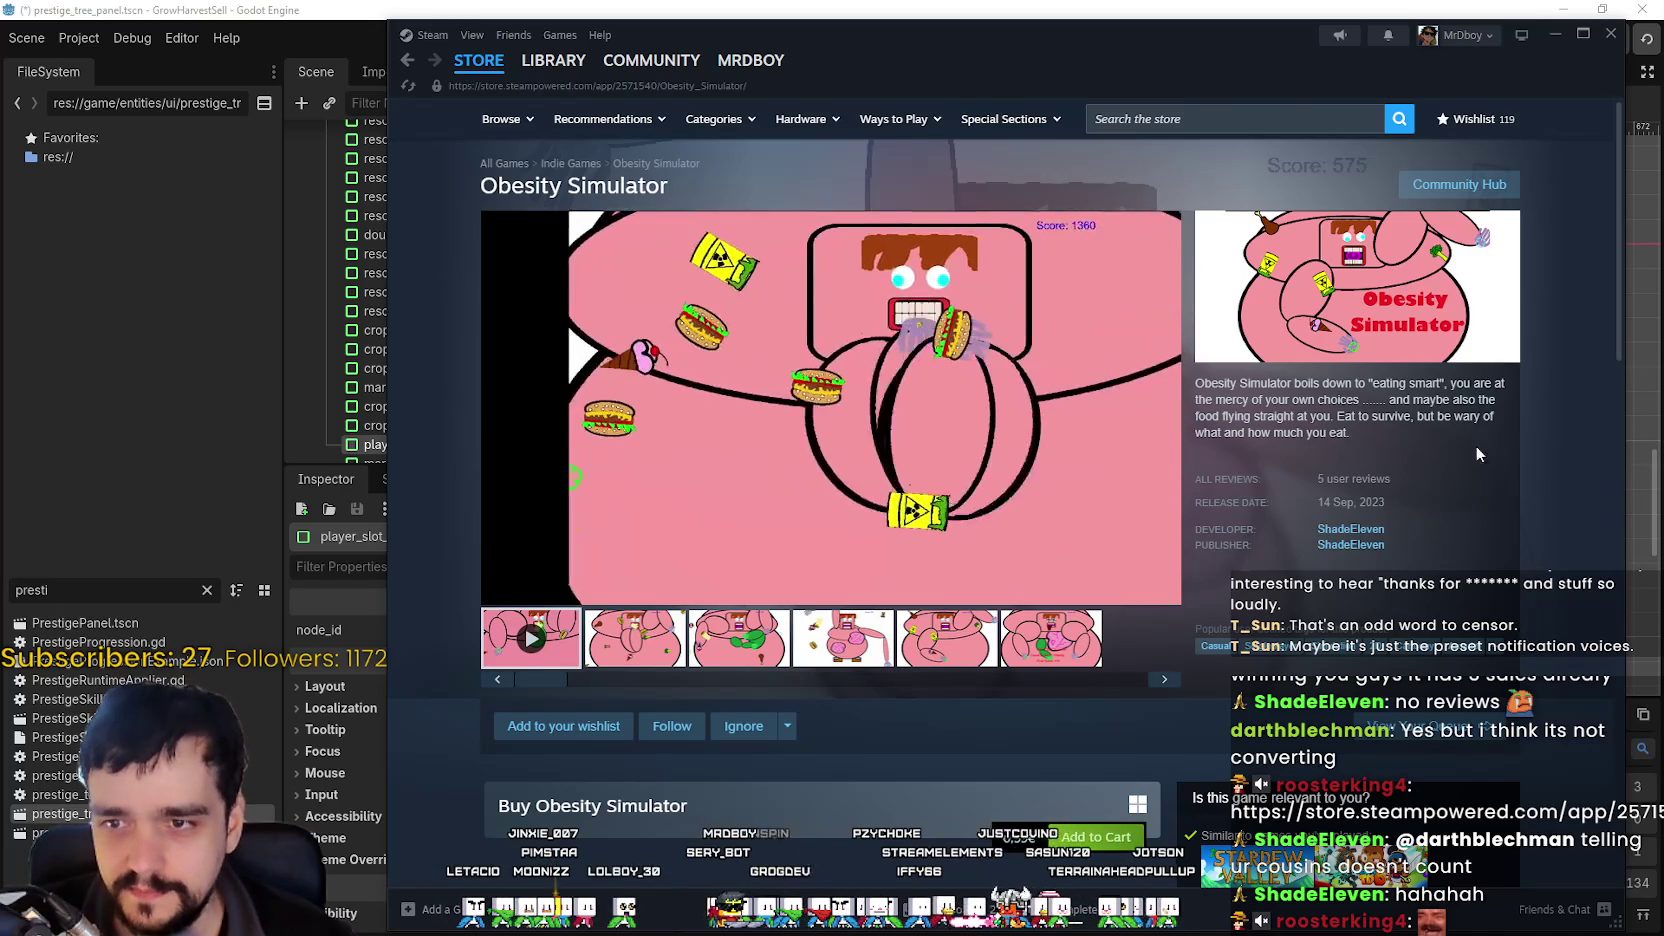
Scroll the Obesity Simulator page and return from its community hub to the store page.
scroll(1555, 651, down, 3)
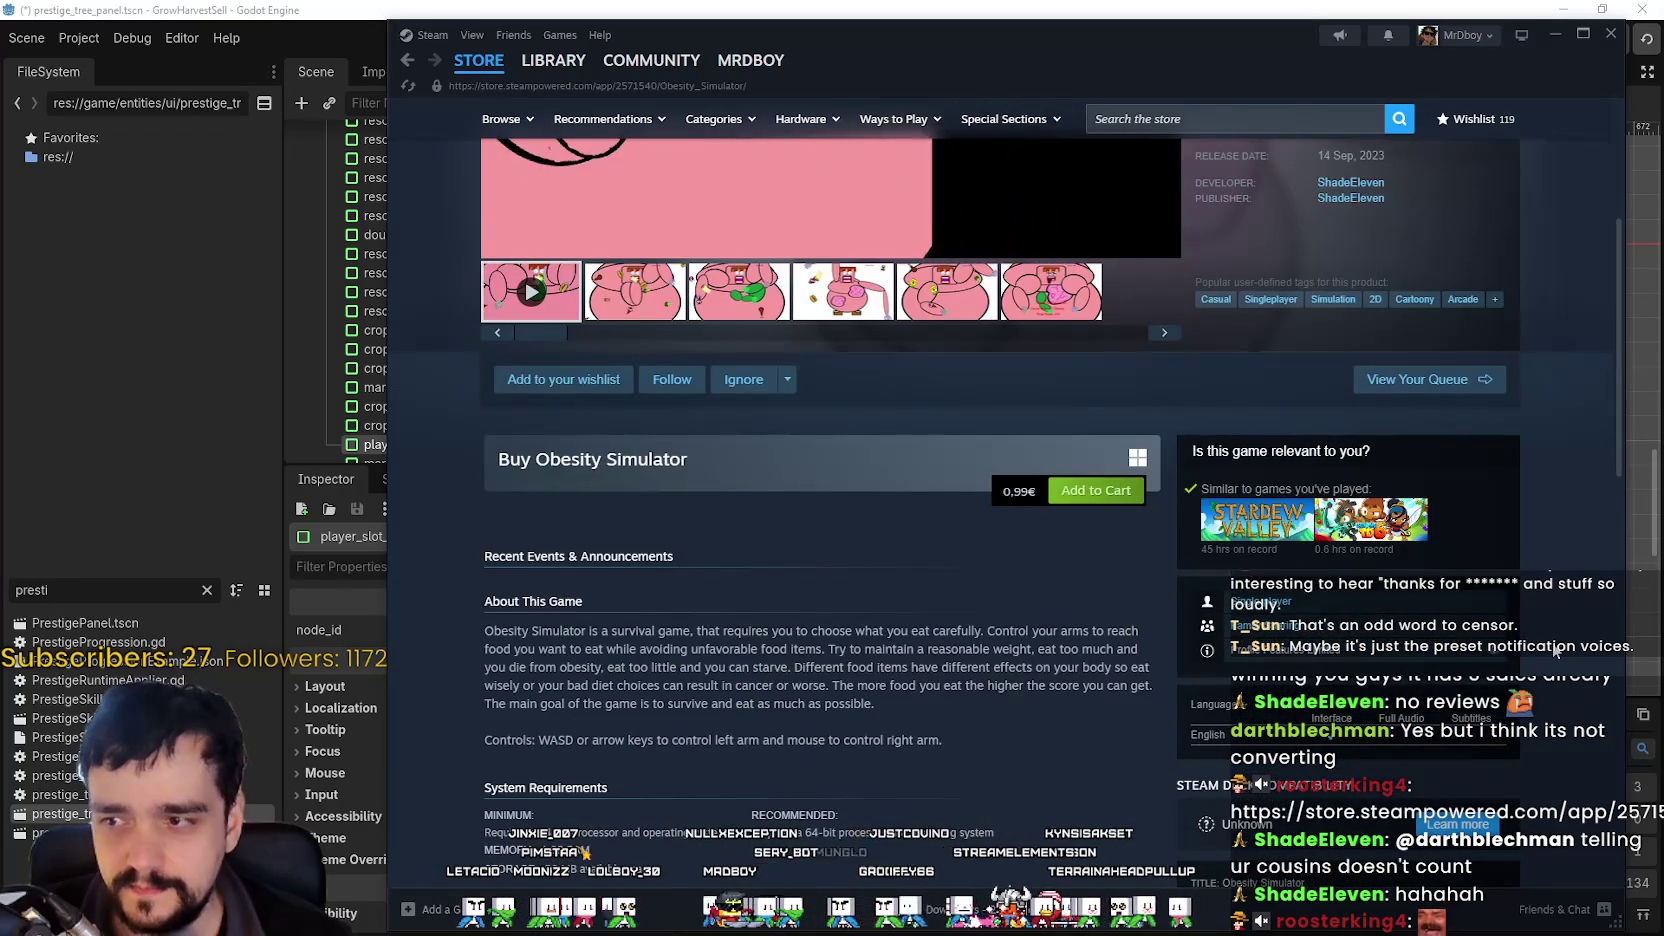
scroll(1555, 651, up, 3)
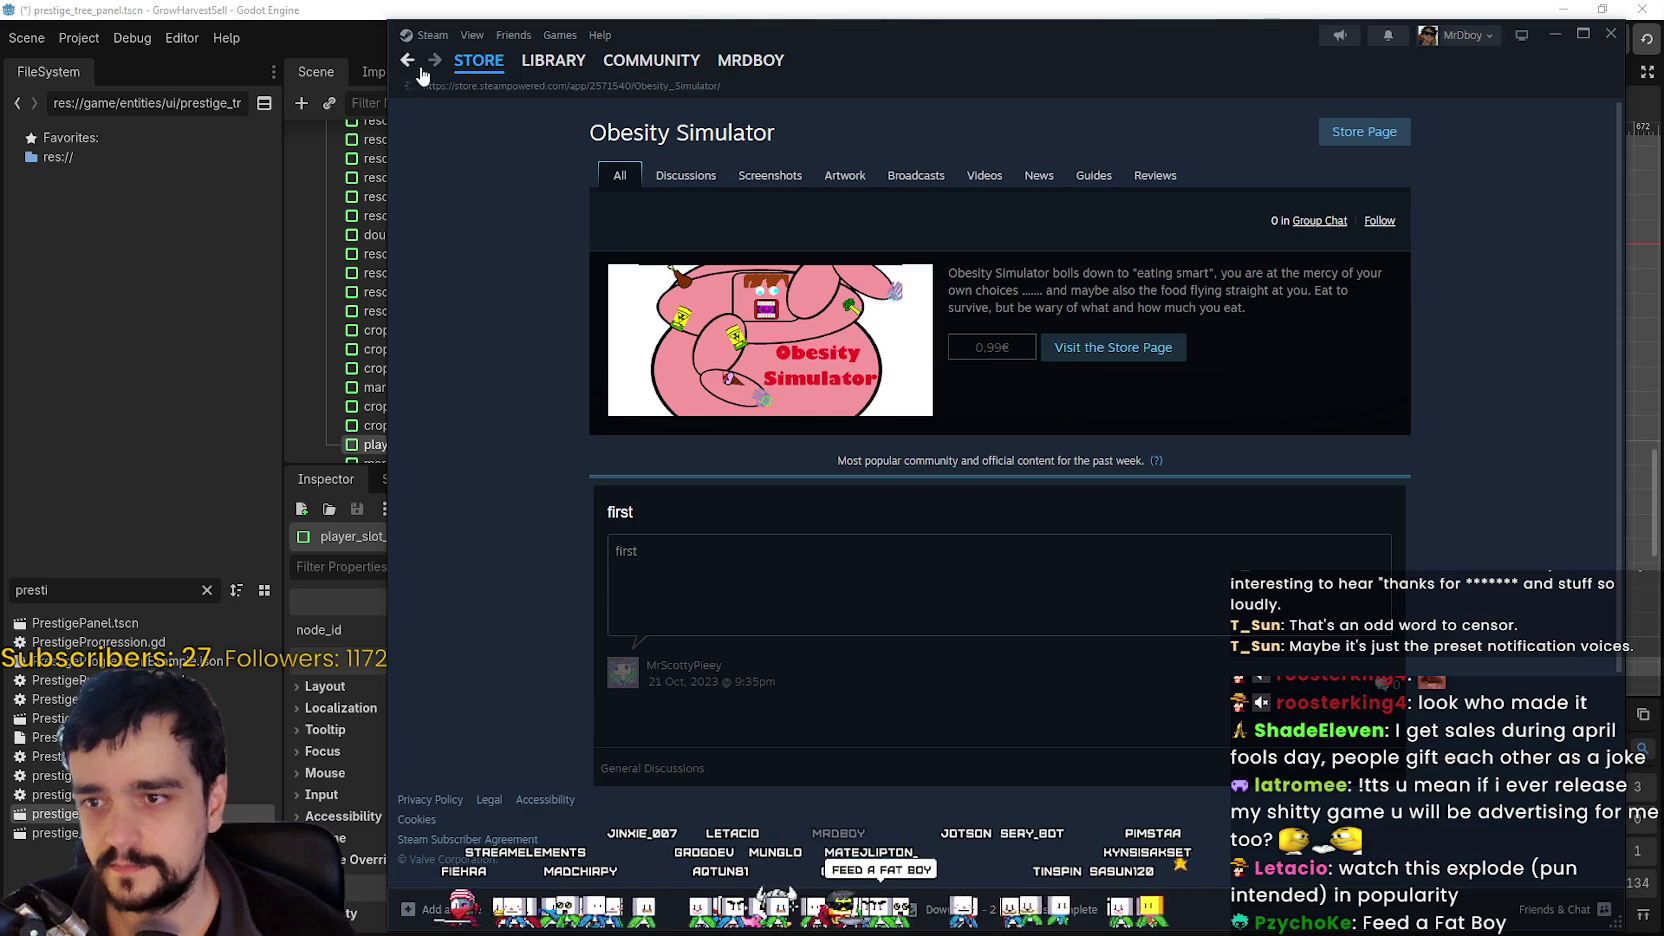
click(409, 61)
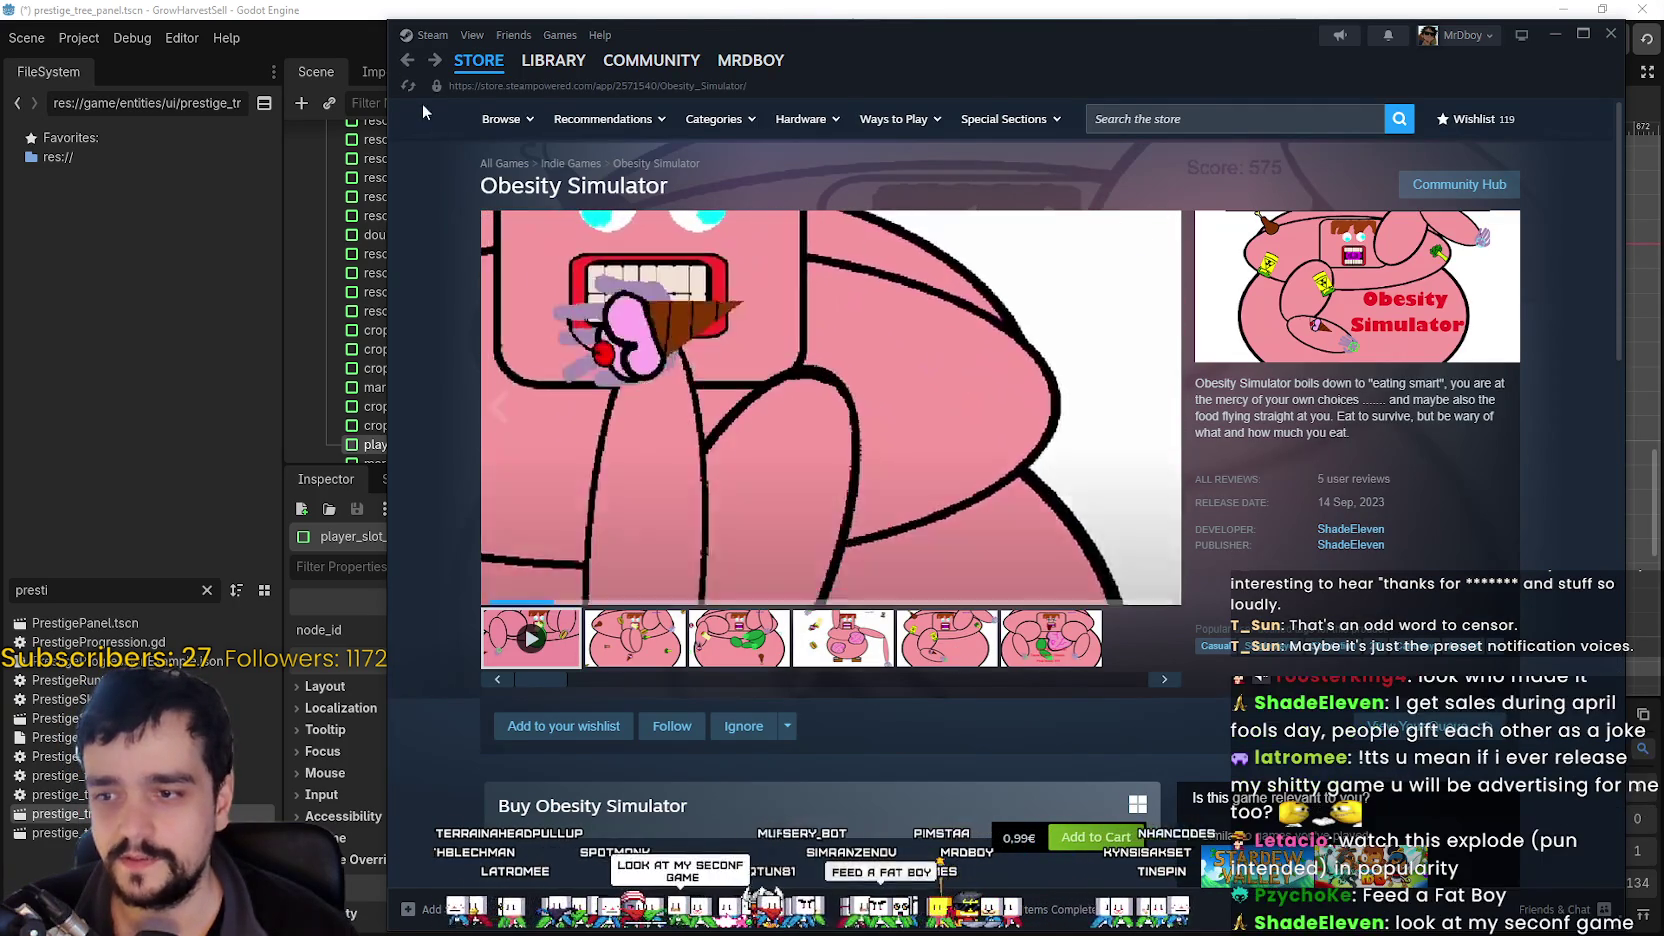
Go to the Steam store front page, then close Steam to return to Godot.
mouse_move(506, 66)
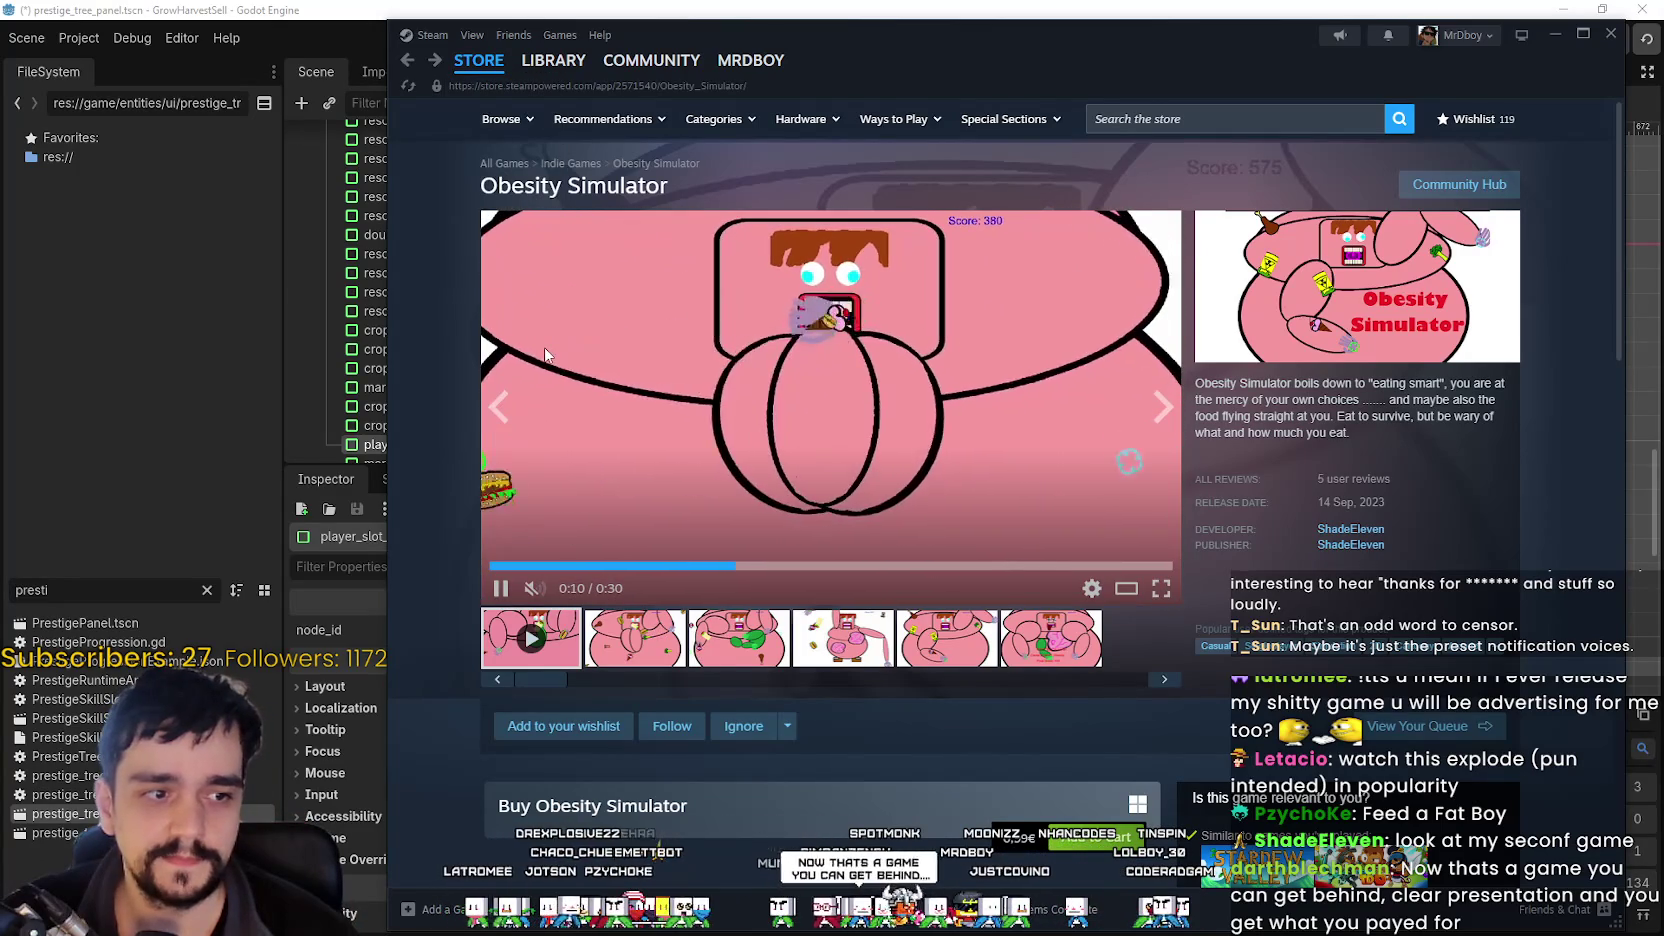
scroll(918, 535, down, 2)
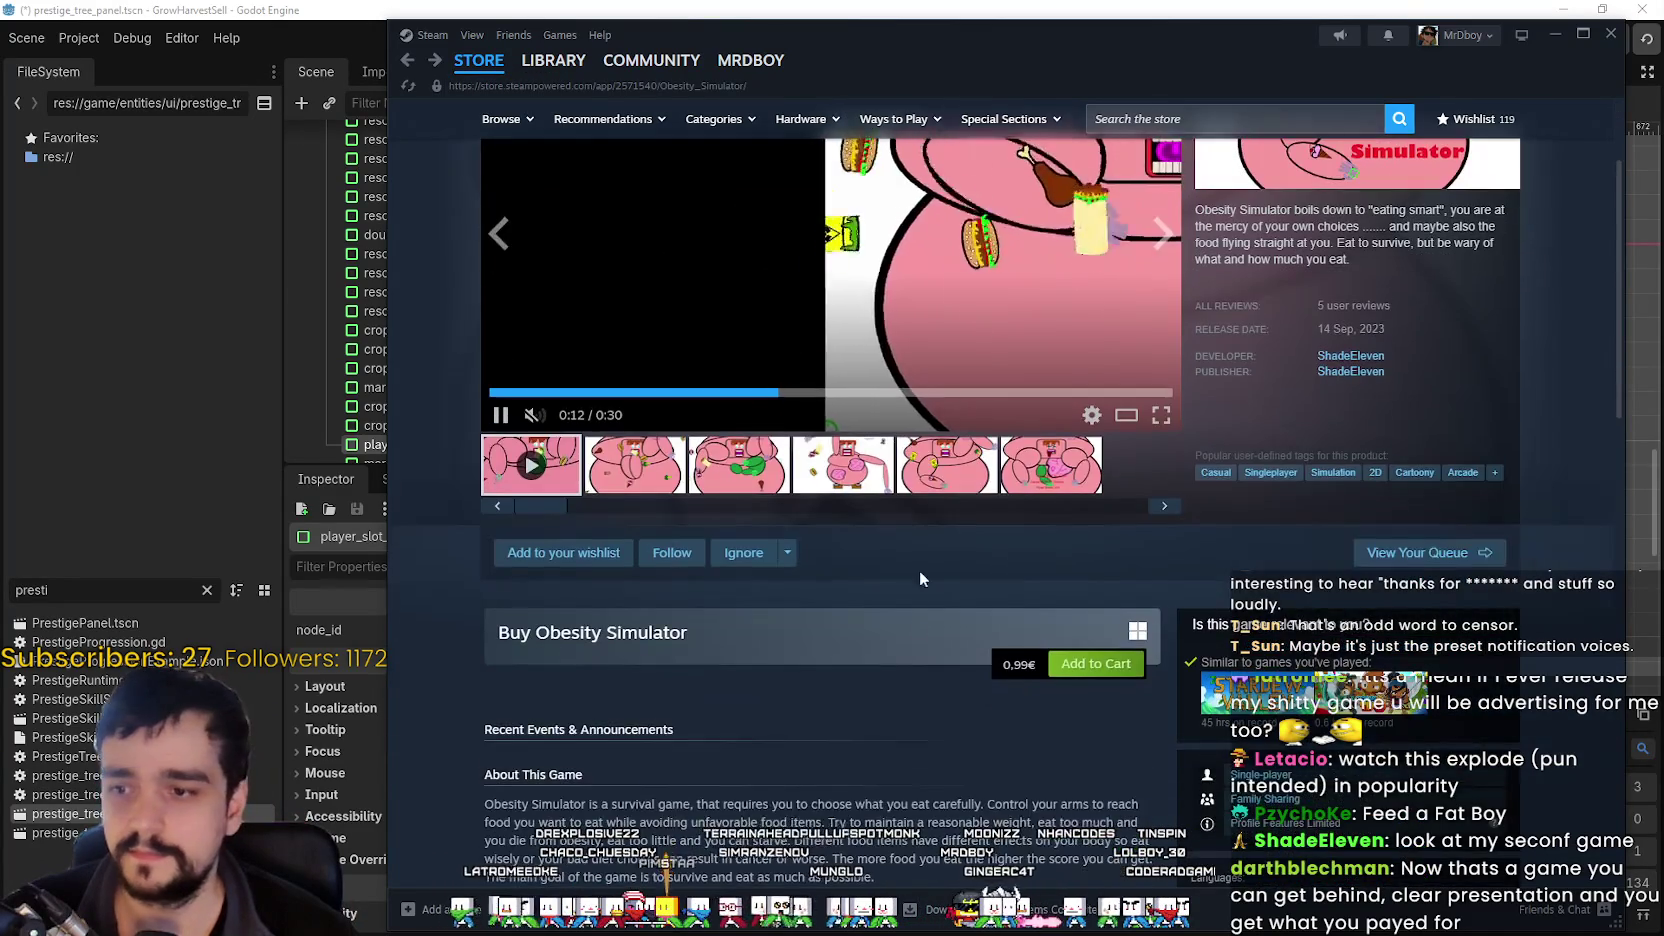
scroll(918, 535, up, 2)
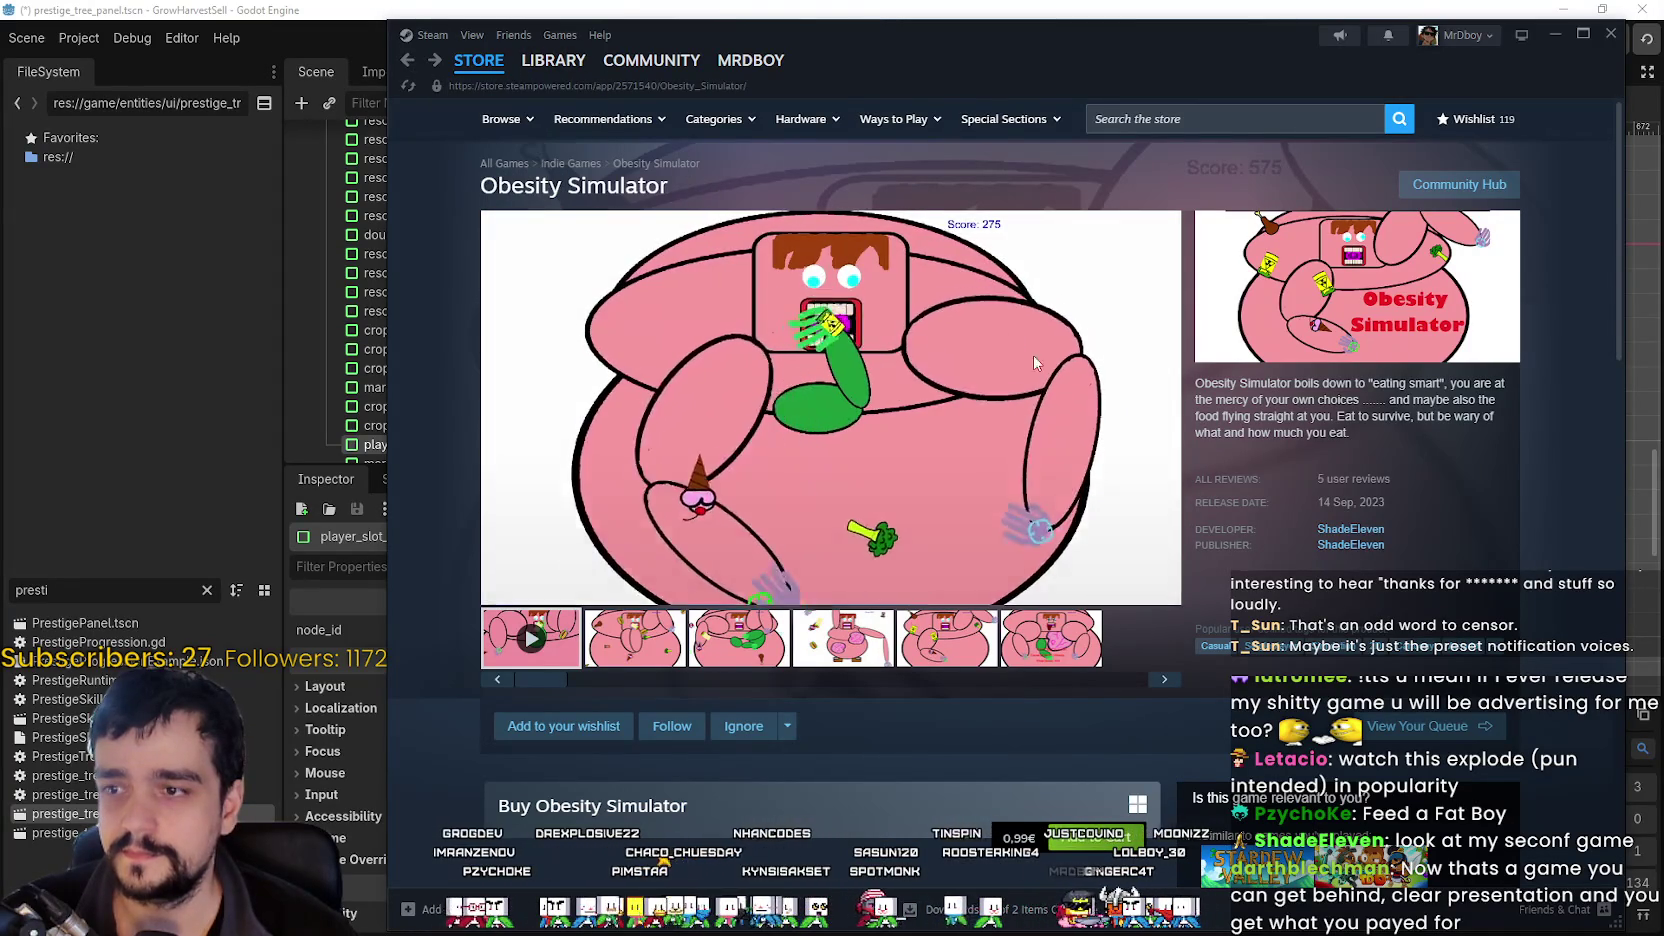
click(497, 68)
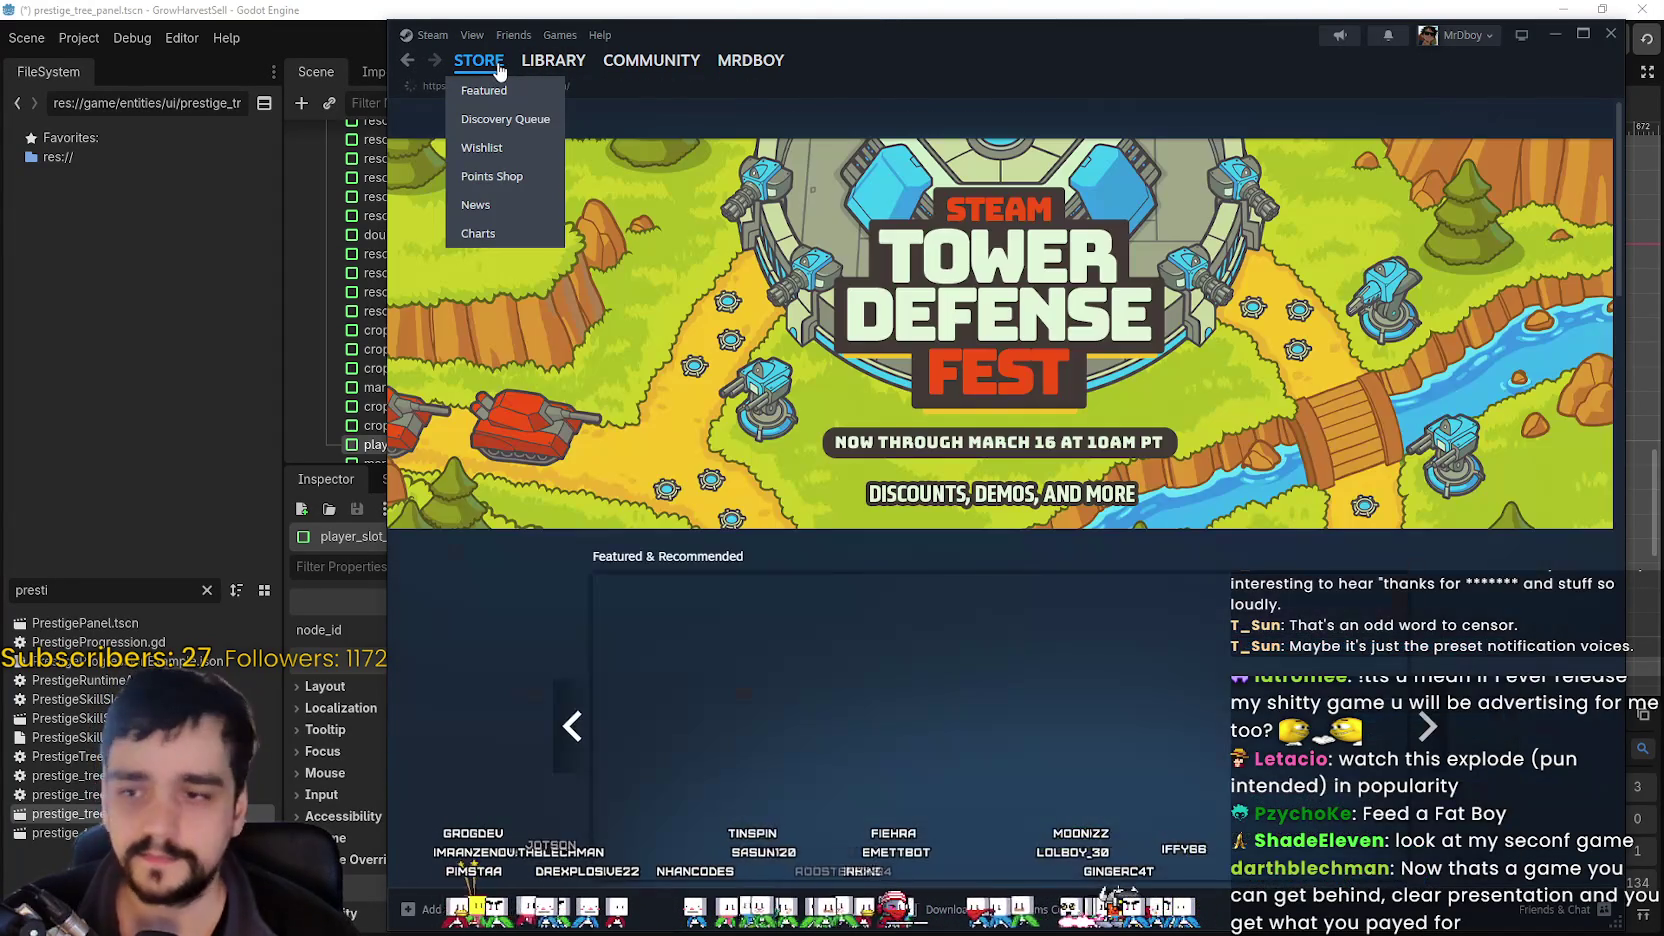
click(1611, 35)
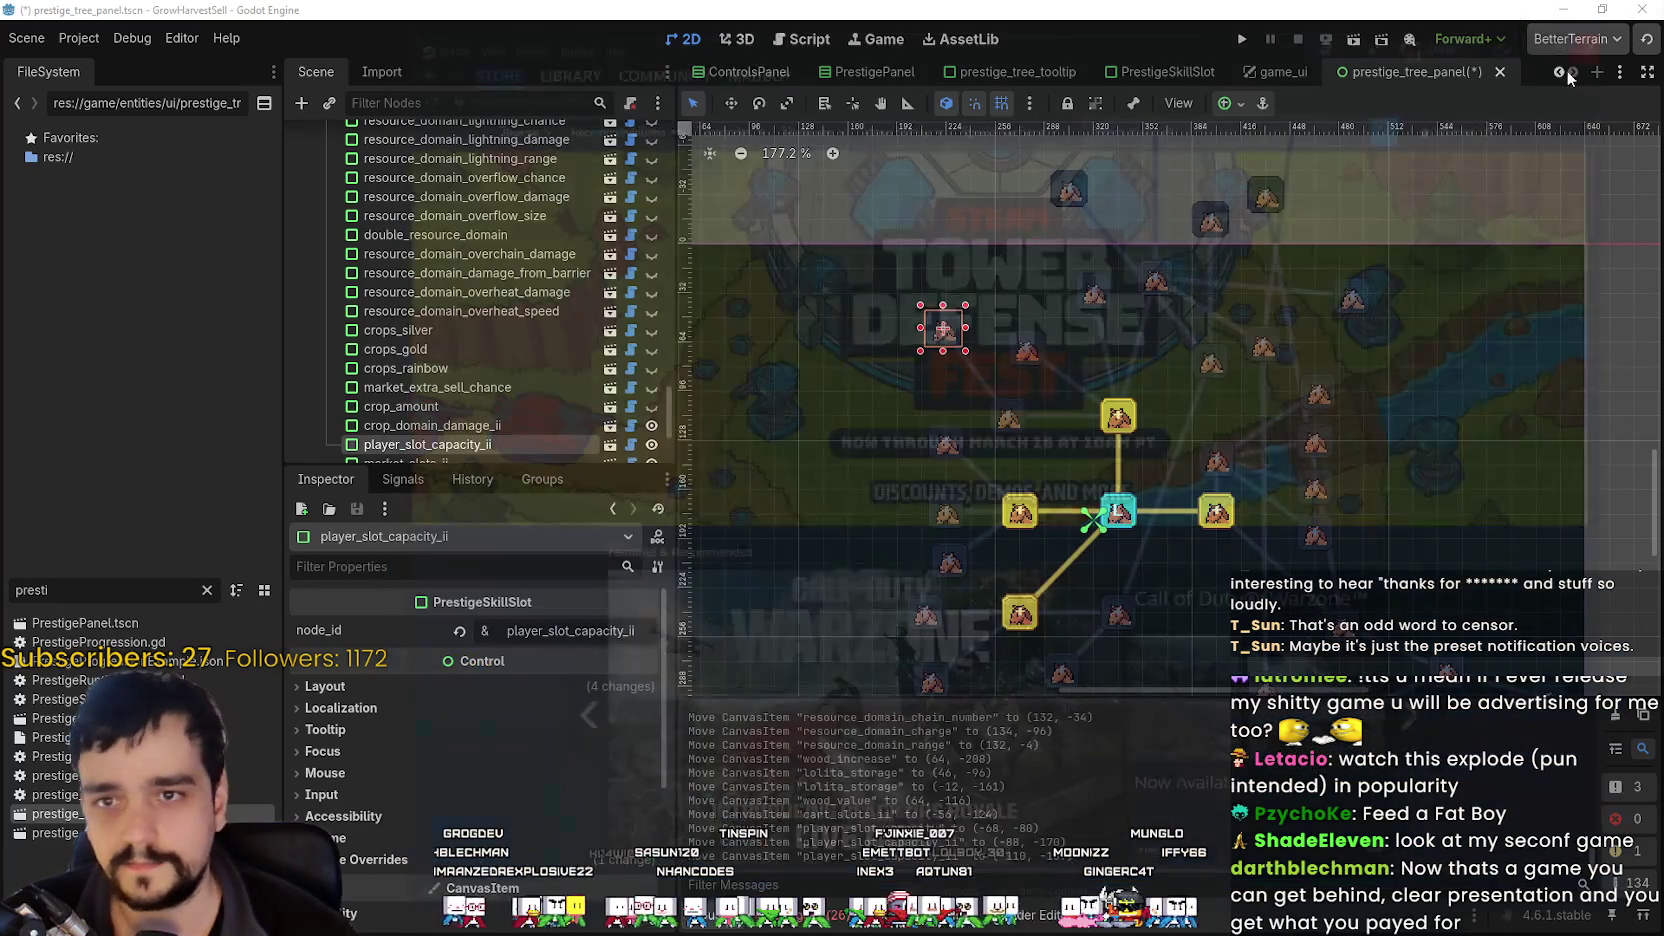
Shift a prestige skill slot node to the left.
scroll(1112, 337, up, 3)
scroll(1112, 341, down, 2)
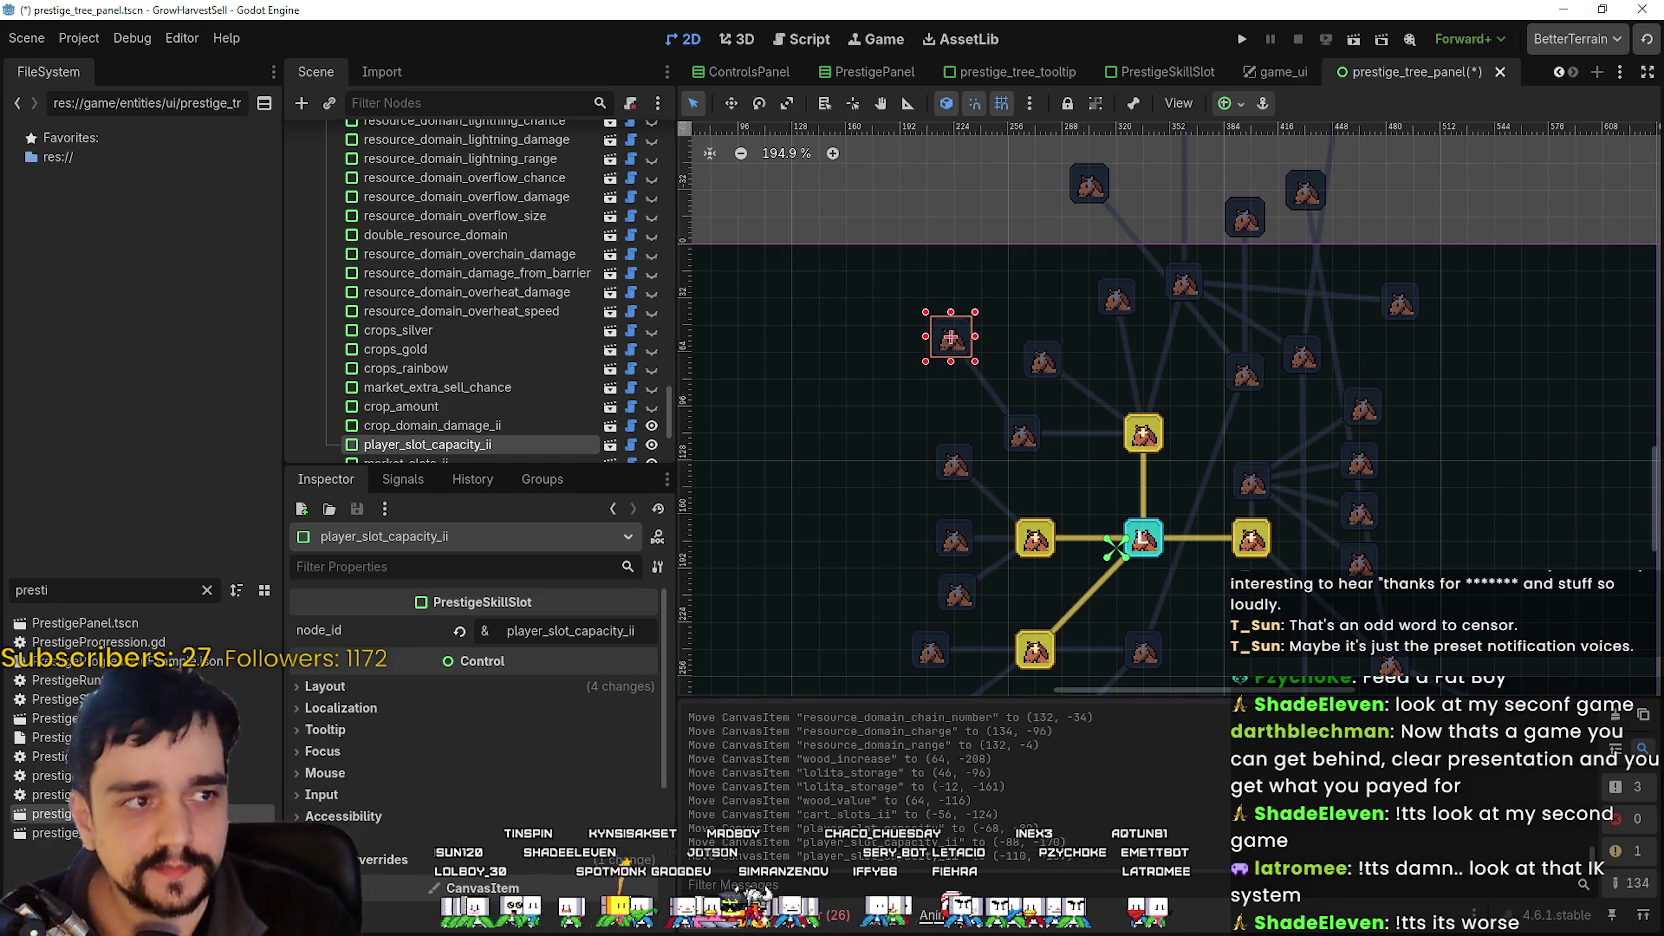
scroll(1088, 374, up, 4)
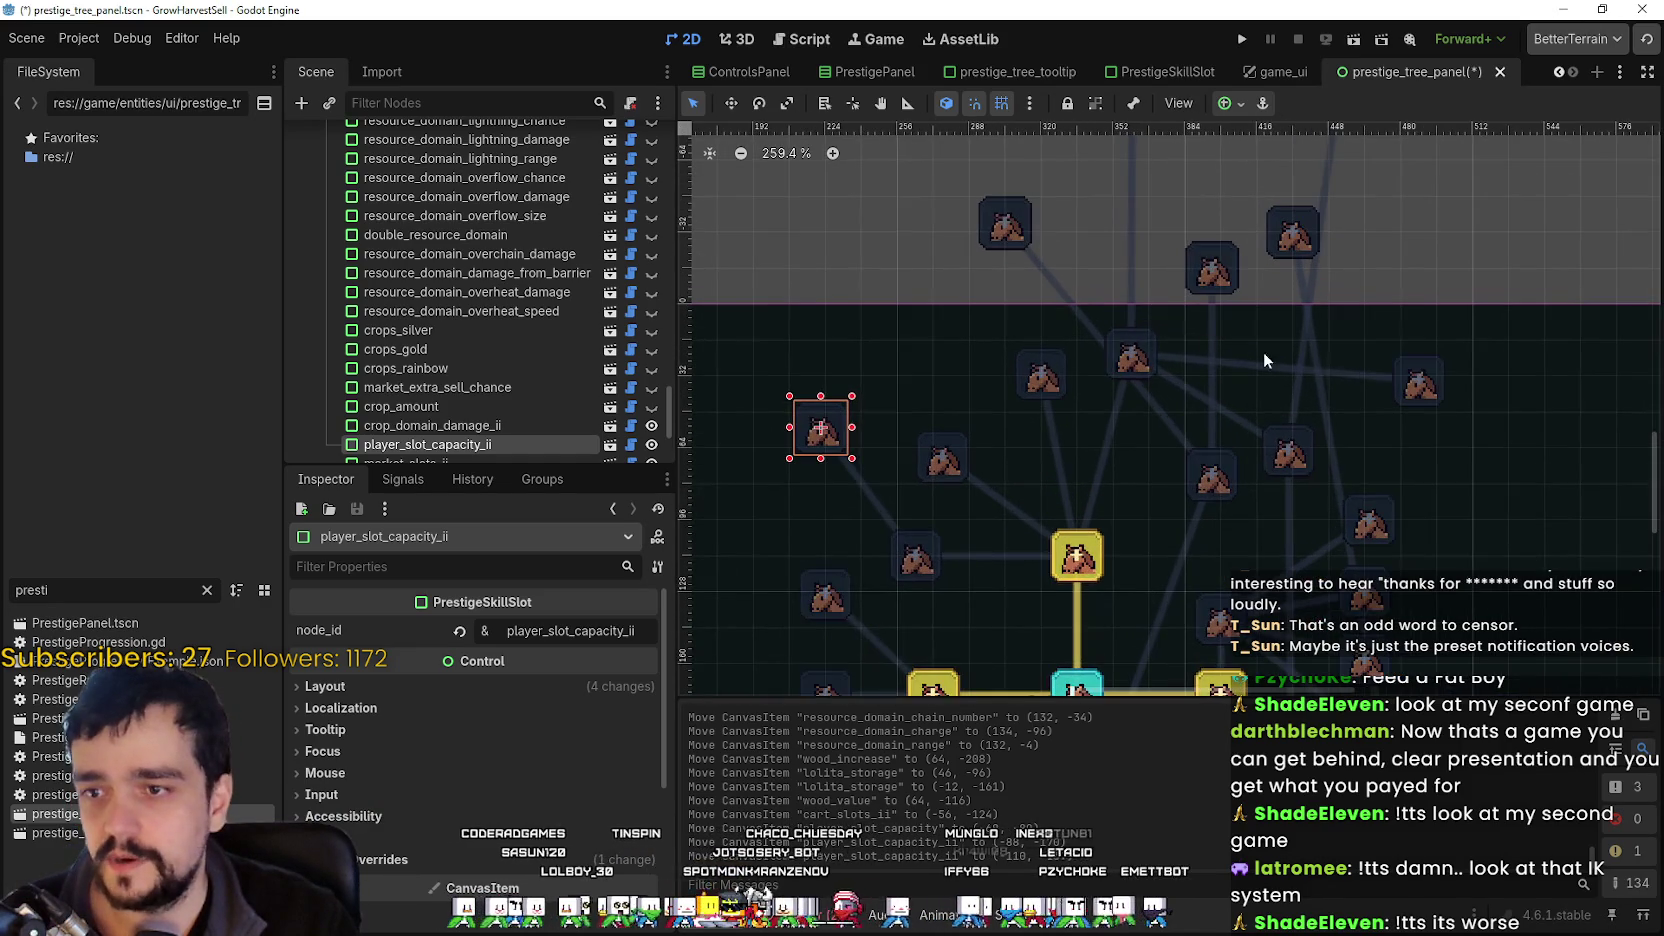
scroll(1180, 462, down, 5)
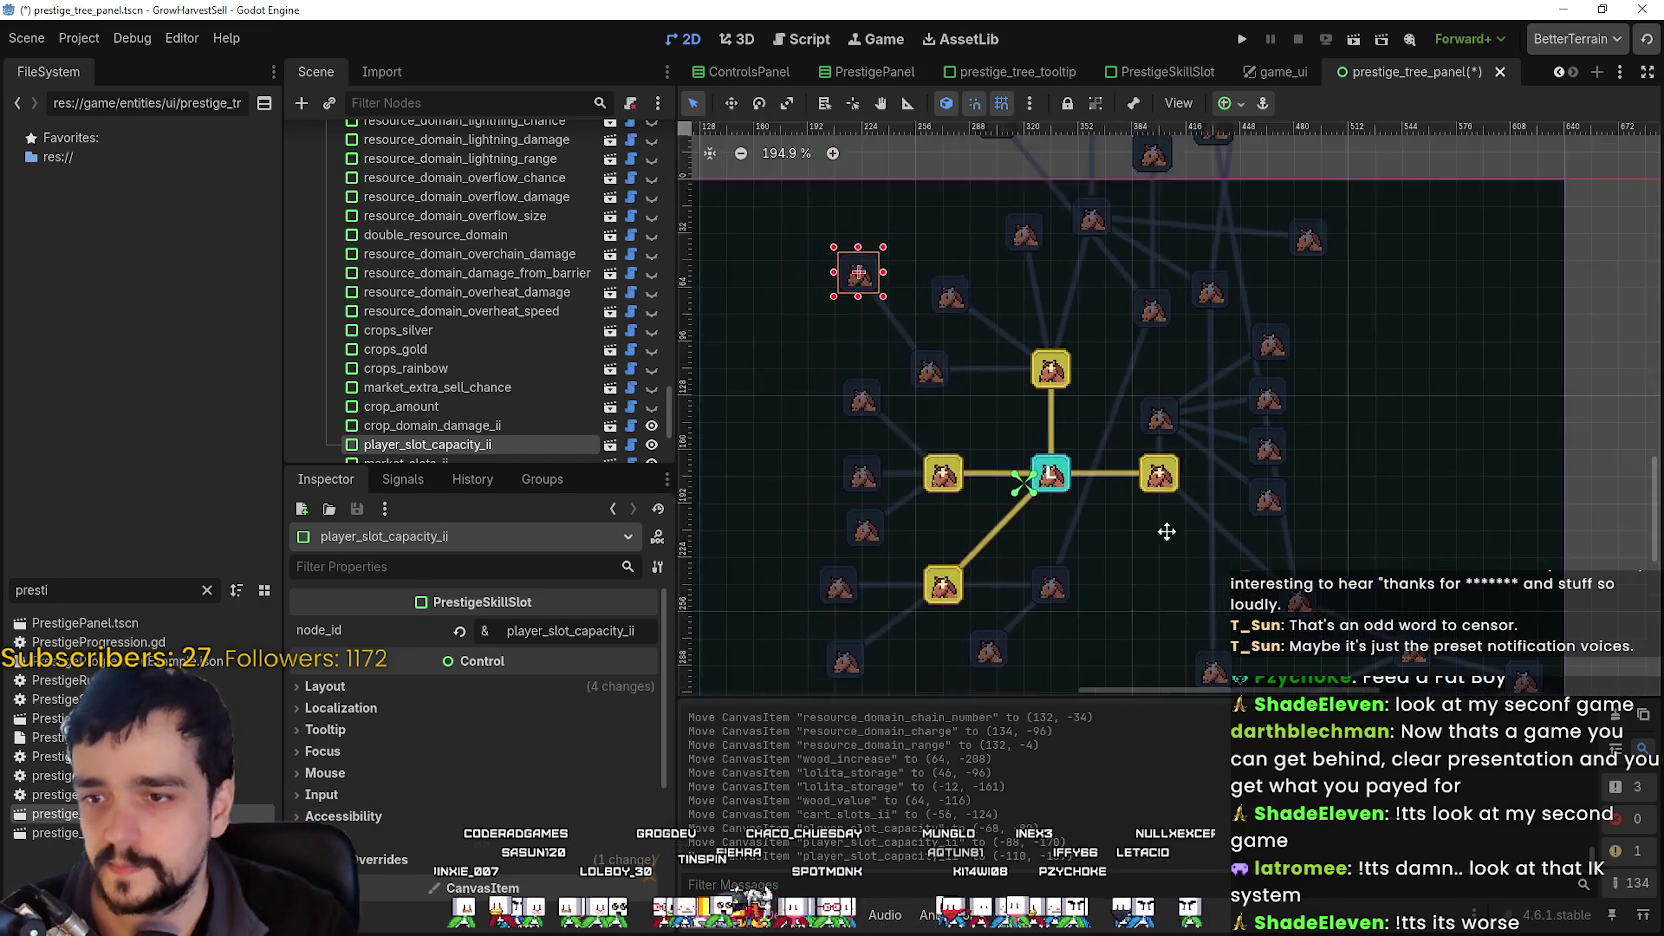
scroll(1190, 455, up, 2)
mouse_move(1261, 486)
mouse_down()
mouse_move(1077, 481)
mouse_move(1018, 614)
mouse_move(1285, 495)
mouse_move(1266, 455)
mouse_move(1085, 488)
mouse_up()
scroll(1164, 372, down, 8)
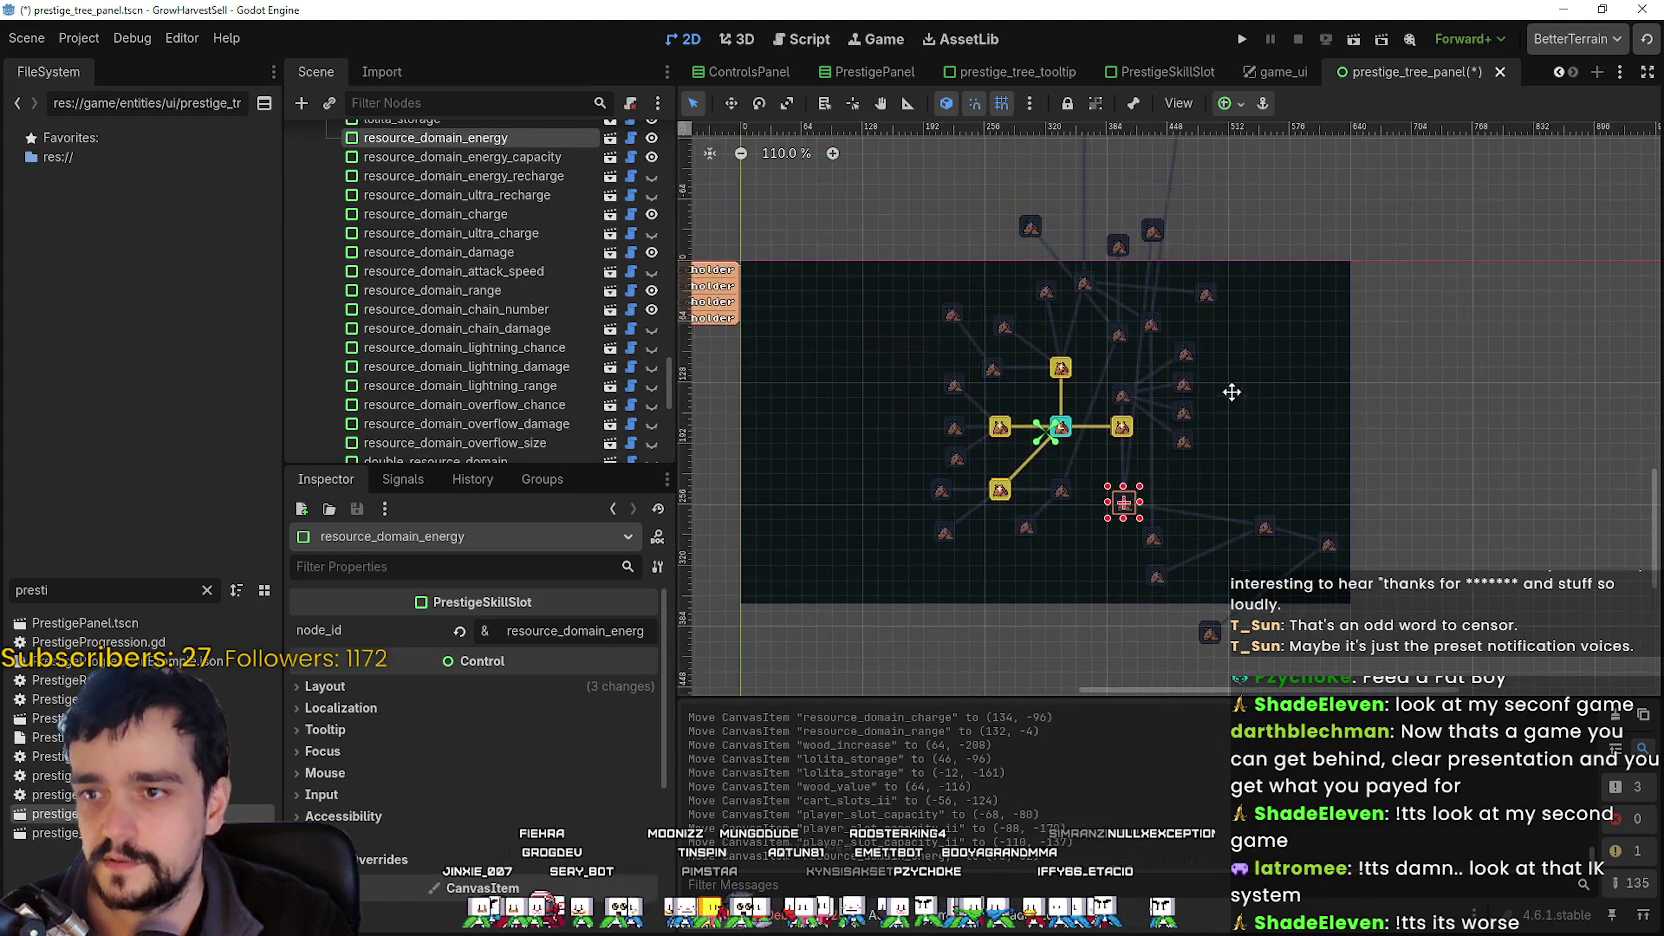
scroll(1217, 332, down, 11)
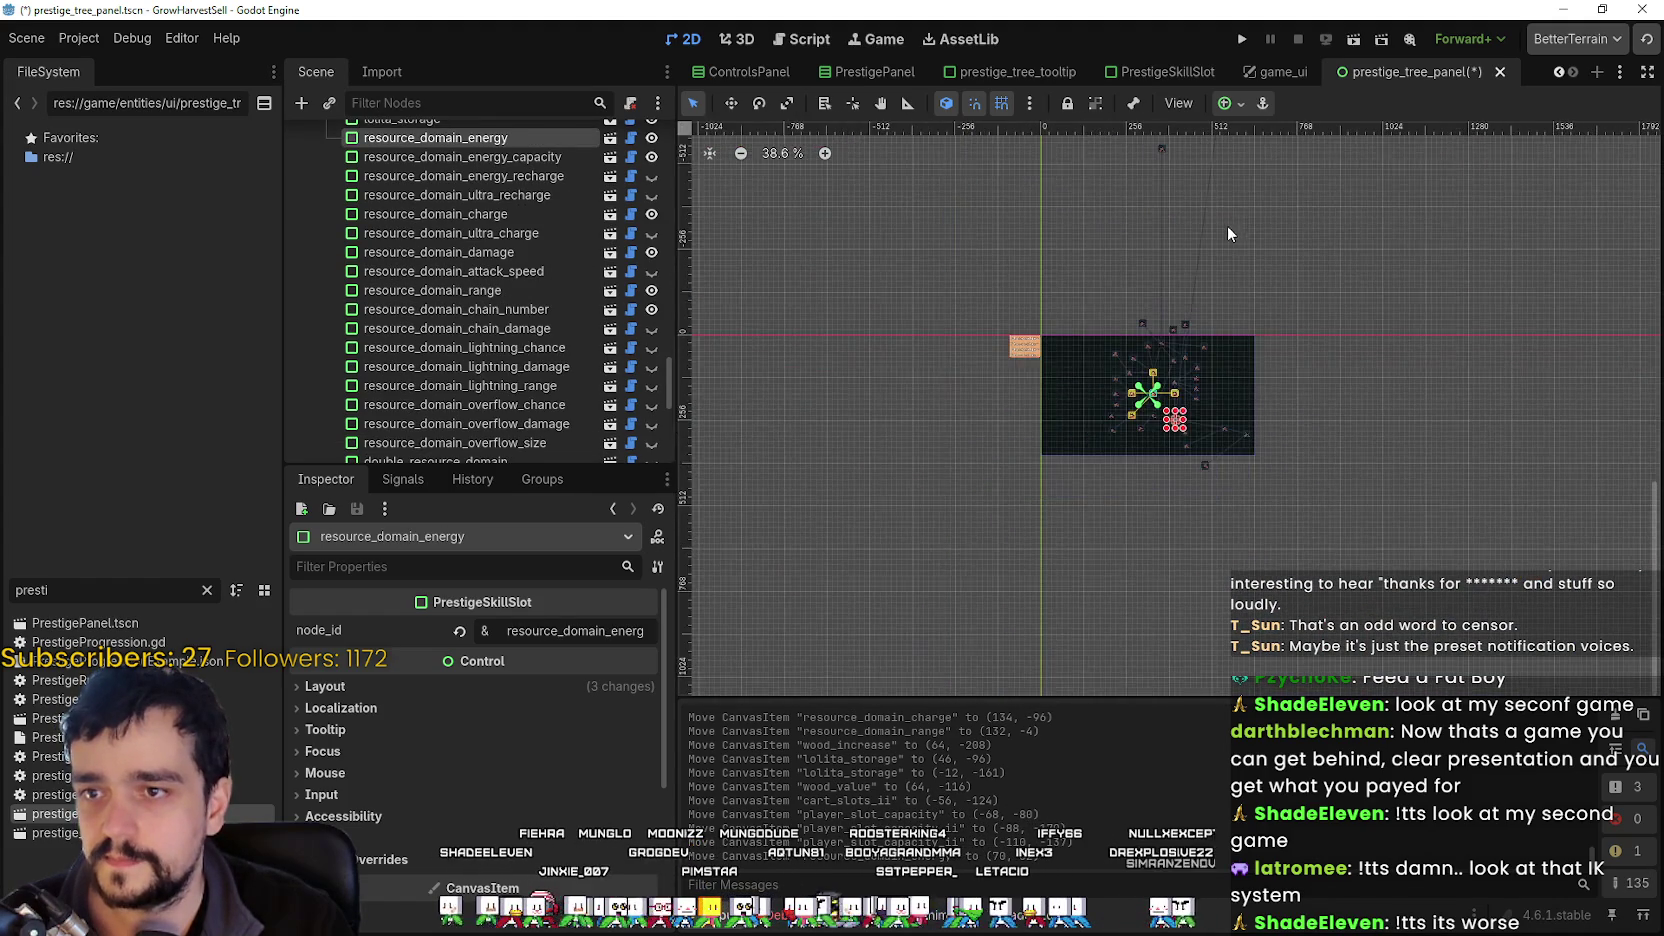
scroll(1206, 300, up, 4)
Select market_speed_ii and drag it up, then down into the tree panel.
mouse_move(1187, 246)
mouse_down()
mouse_move(1222, 395)
mouse_move(1184, 560)
mouse_up()
click(1191, 253)
scroll(1185, 262, up, 6)
scroll(1184, 560, up, 2)
scroll(1184, 400, down, 5)
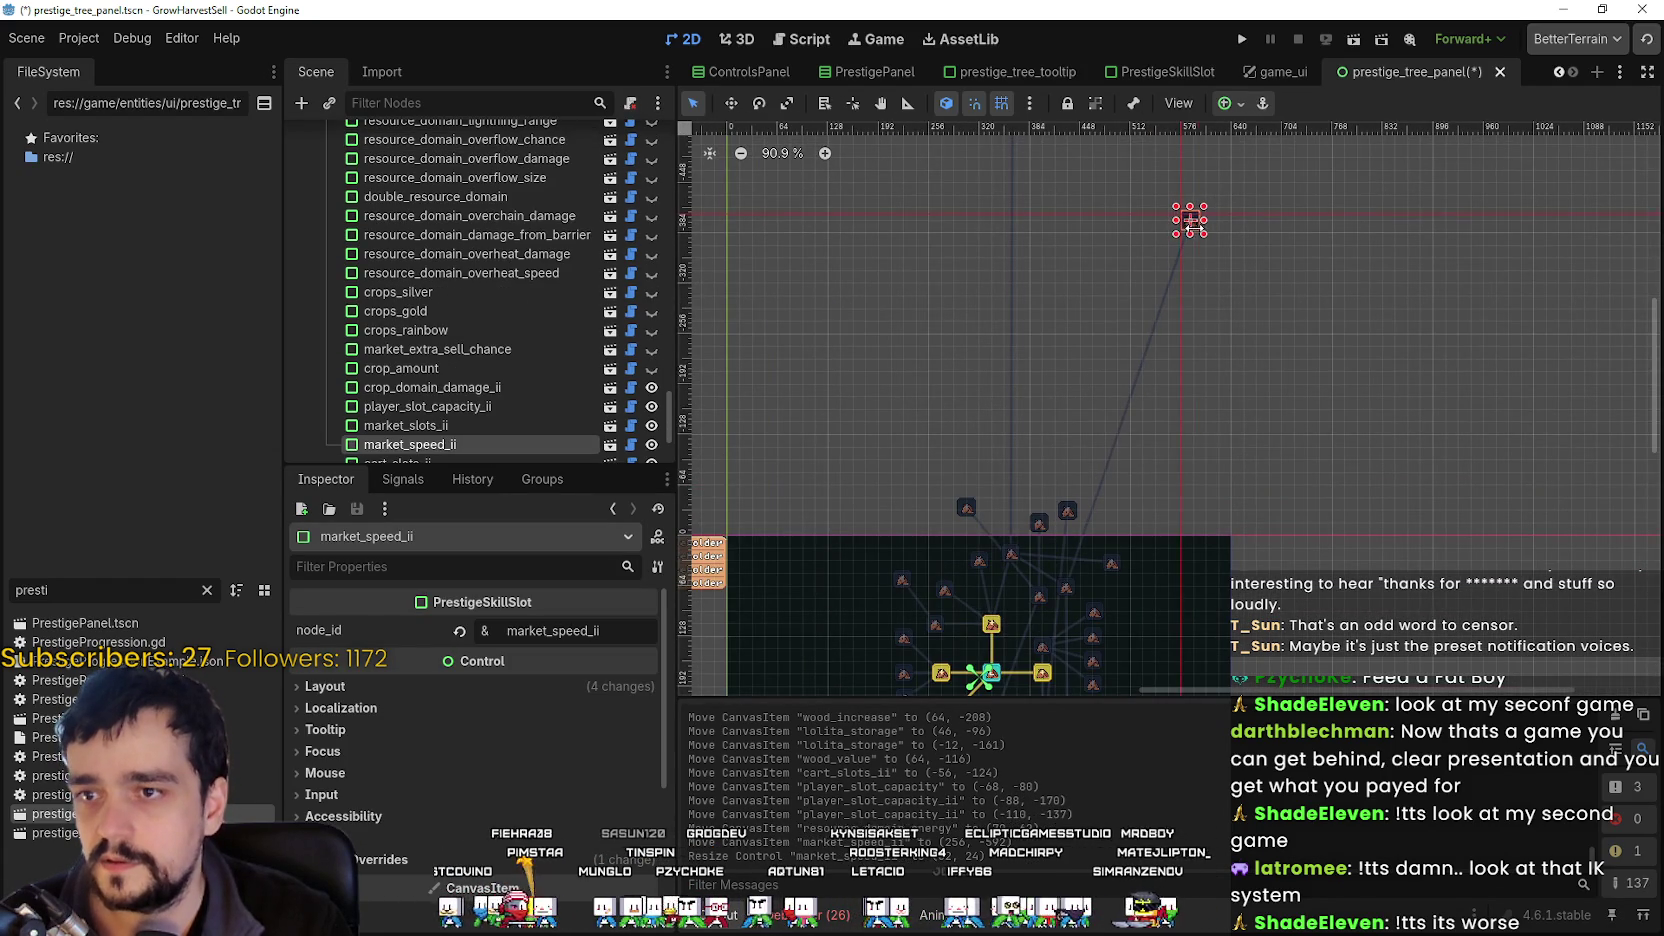
scroll(1190, 222, up, 4)
drag(1187, 641, 1180, 290)
scroll(1185, 260, up, 6)
mouse_move(1318, 216)
mouse_down()
mouse_move(1342, 507)
mouse_move(1340, 470)
mouse_up()
Move expedition_demand up-right, raise market_speed_ii further, and nudge market_slots down.
scroll(1330, 410, down, 2)
scroll(1300, 450, down, 3)
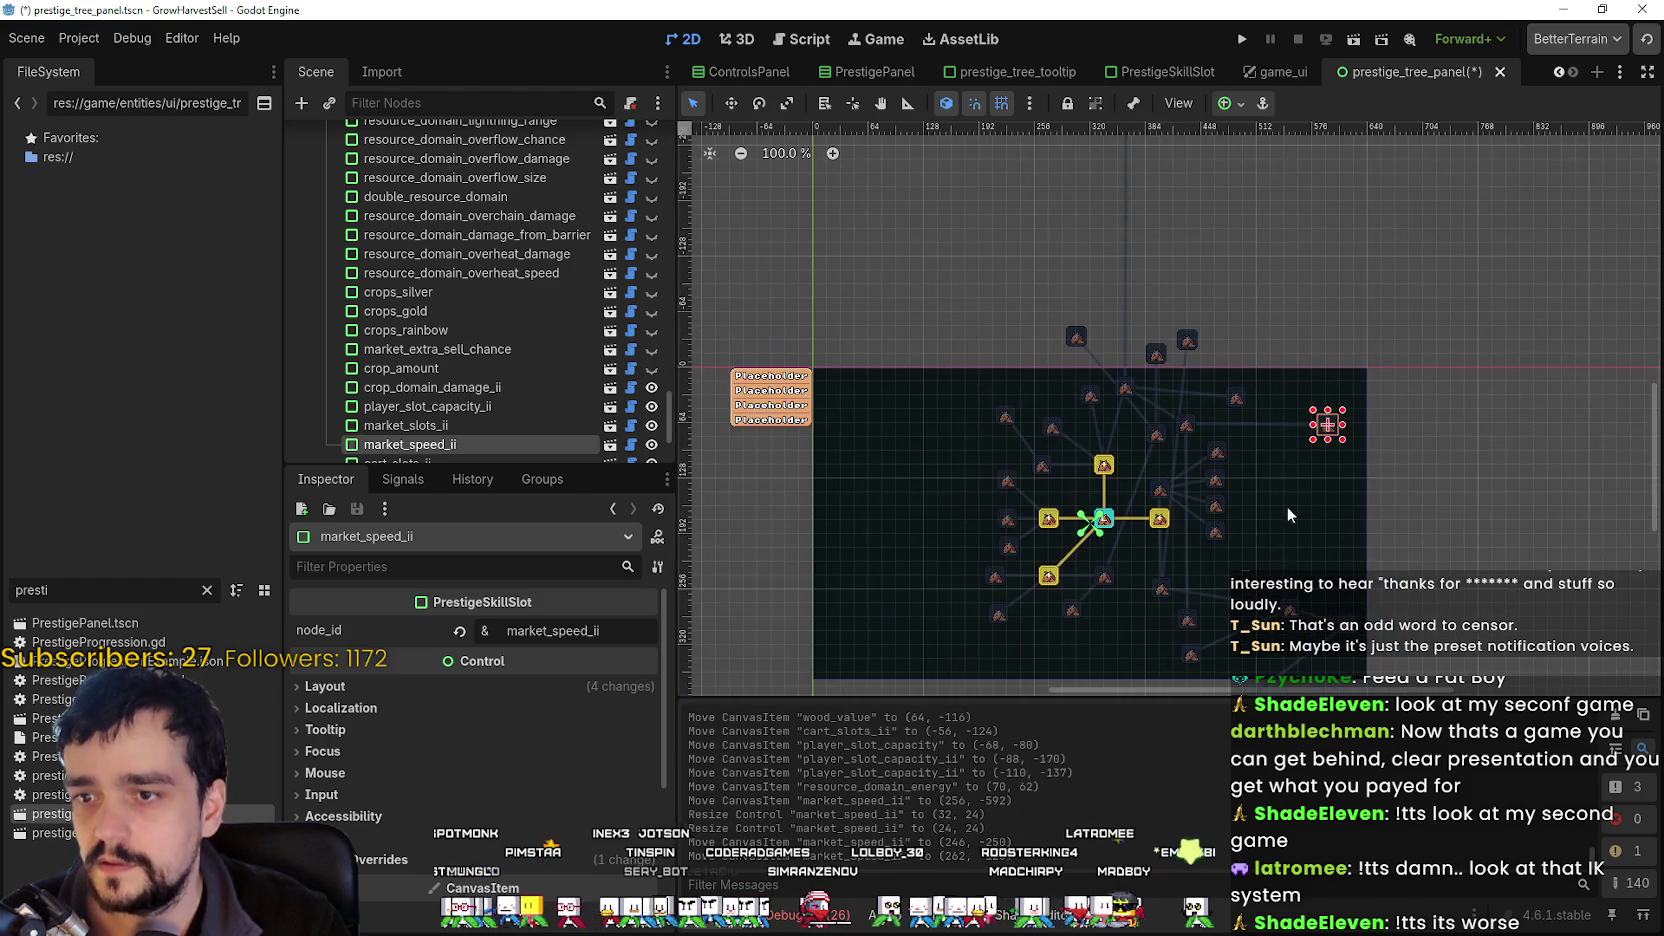
drag(1204, 587, 1296, 440)
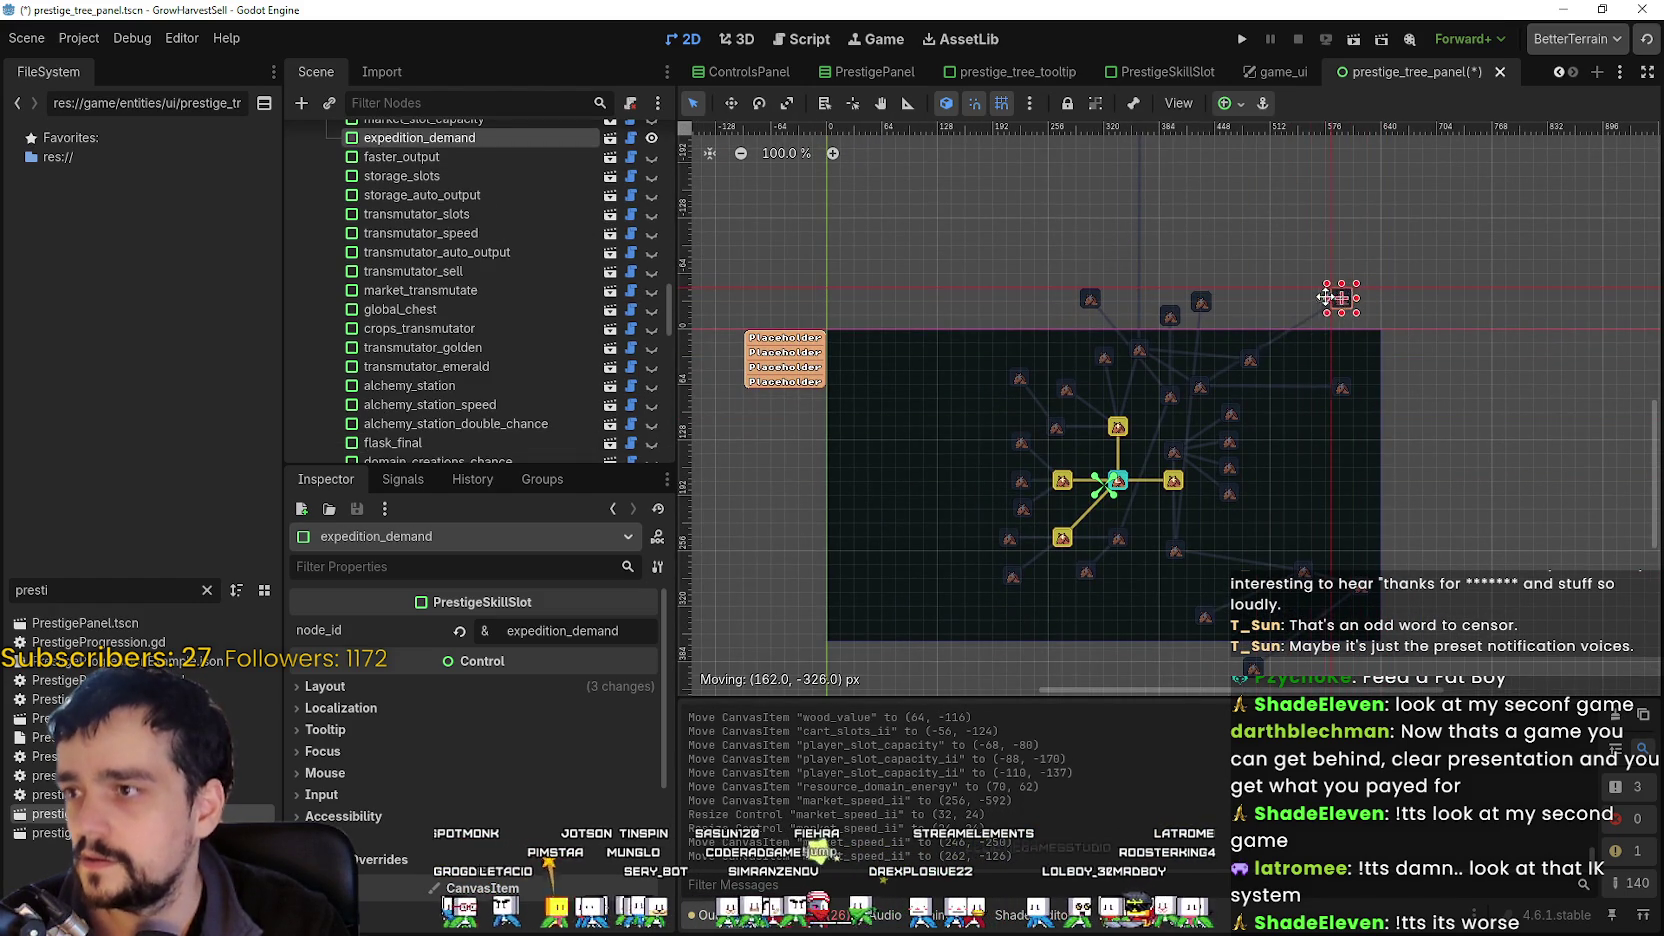
scroll(1258, 329, up, 5)
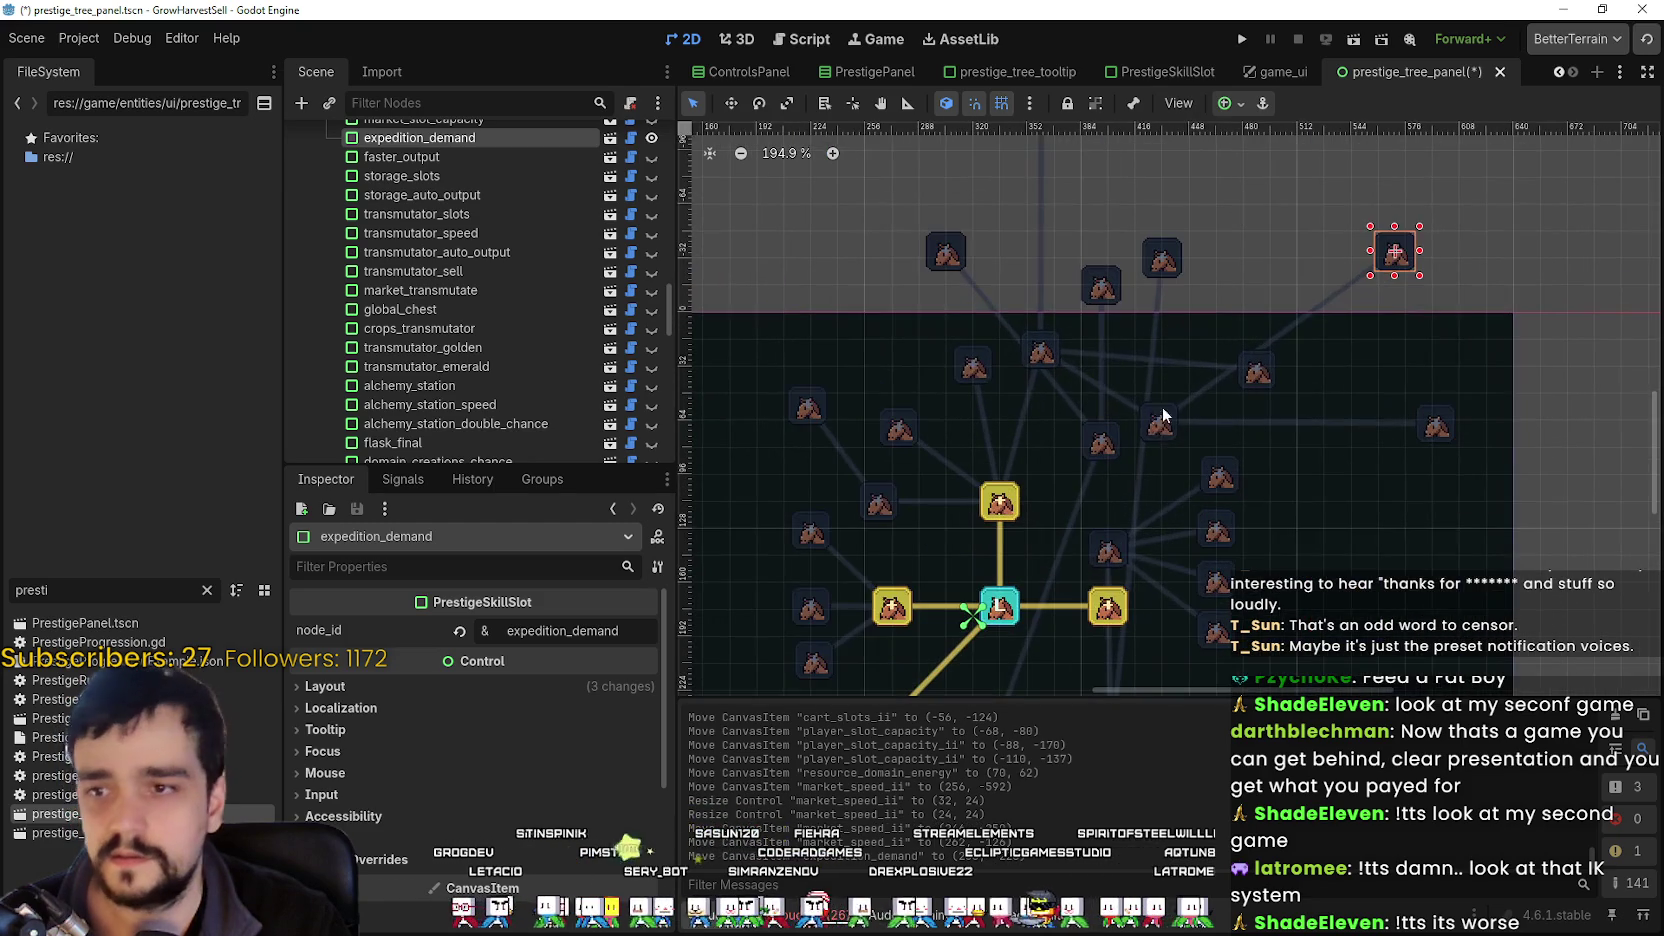
mouse_move(1136, 462)
mouse_down()
mouse_move(1198, 362)
mouse_move(1230, 172)
mouse_move(1257, 186)
mouse_up()
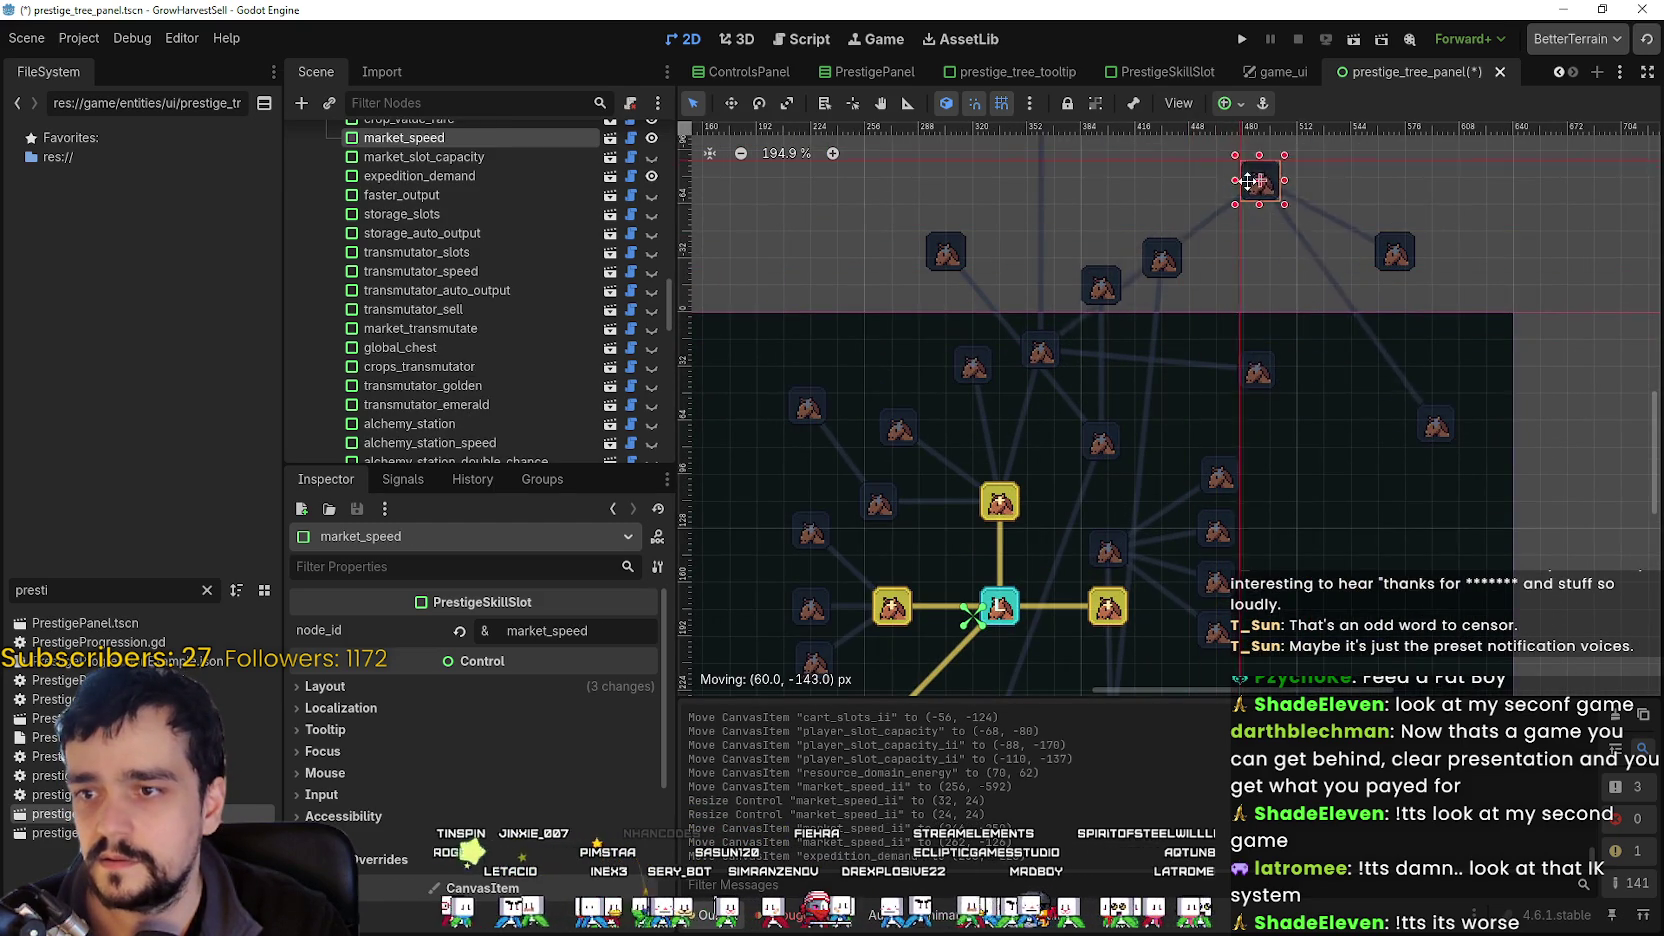
mouse_move(1041, 345)
mouse_down()
mouse_move(1066, 434)
mouse_move(1025, 438)
mouse_move(1041, 410)
mouse_up()
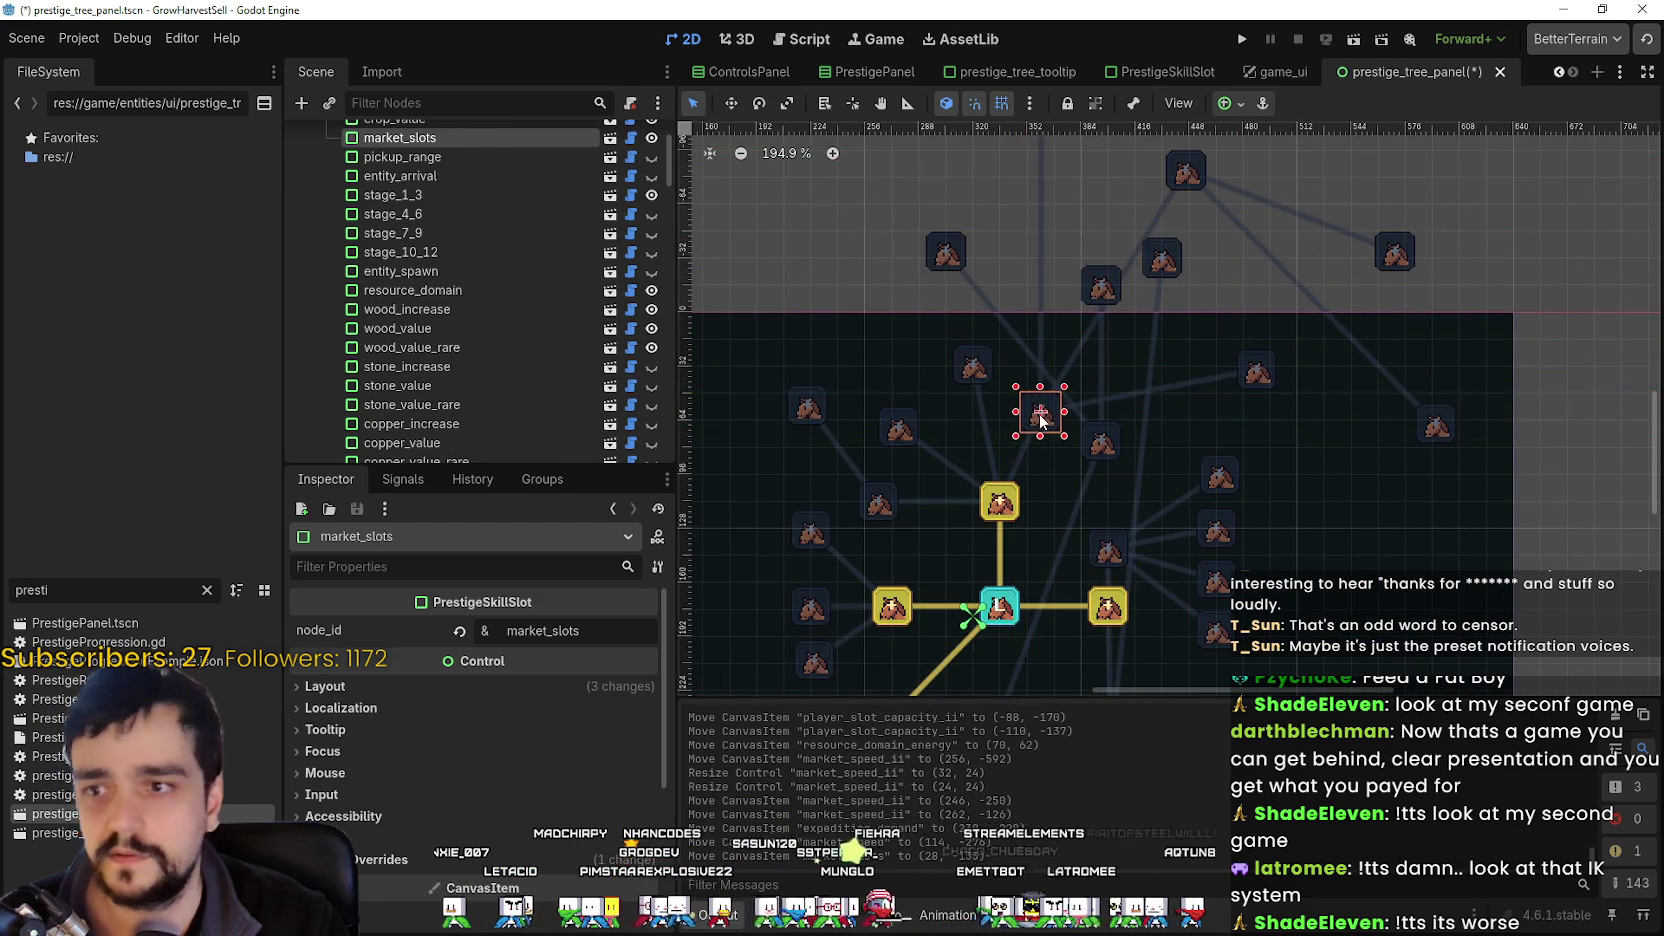
Shift lolita_storage and market_slots slightly to the right.
scroll(1097, 468, up, 1)
scroll(1226, 433, left, 3)
scroll(1106, 360, up, 1)
click(1117, 350)
mouse_move(1117, 350)
mouse_down()
mouse_move(1158, 372)
mouse_move(1153, 347)
mouse_up()
scroll(1193, 410, down, 1)
mouse_move(1195, 410)
mouse_down()
mouse_move(1225, 375)
mouse_move(1212, 407)
mouse_move(1240, 450)
mouse_move(1230, 437)
mouse_move(1326, 470)
mouse_move(1218, 410)
mouse_up()
Move chest_speed left and down, and reposition resource_domain_energy_capacity.
scroll(1243, 440, up, 2)
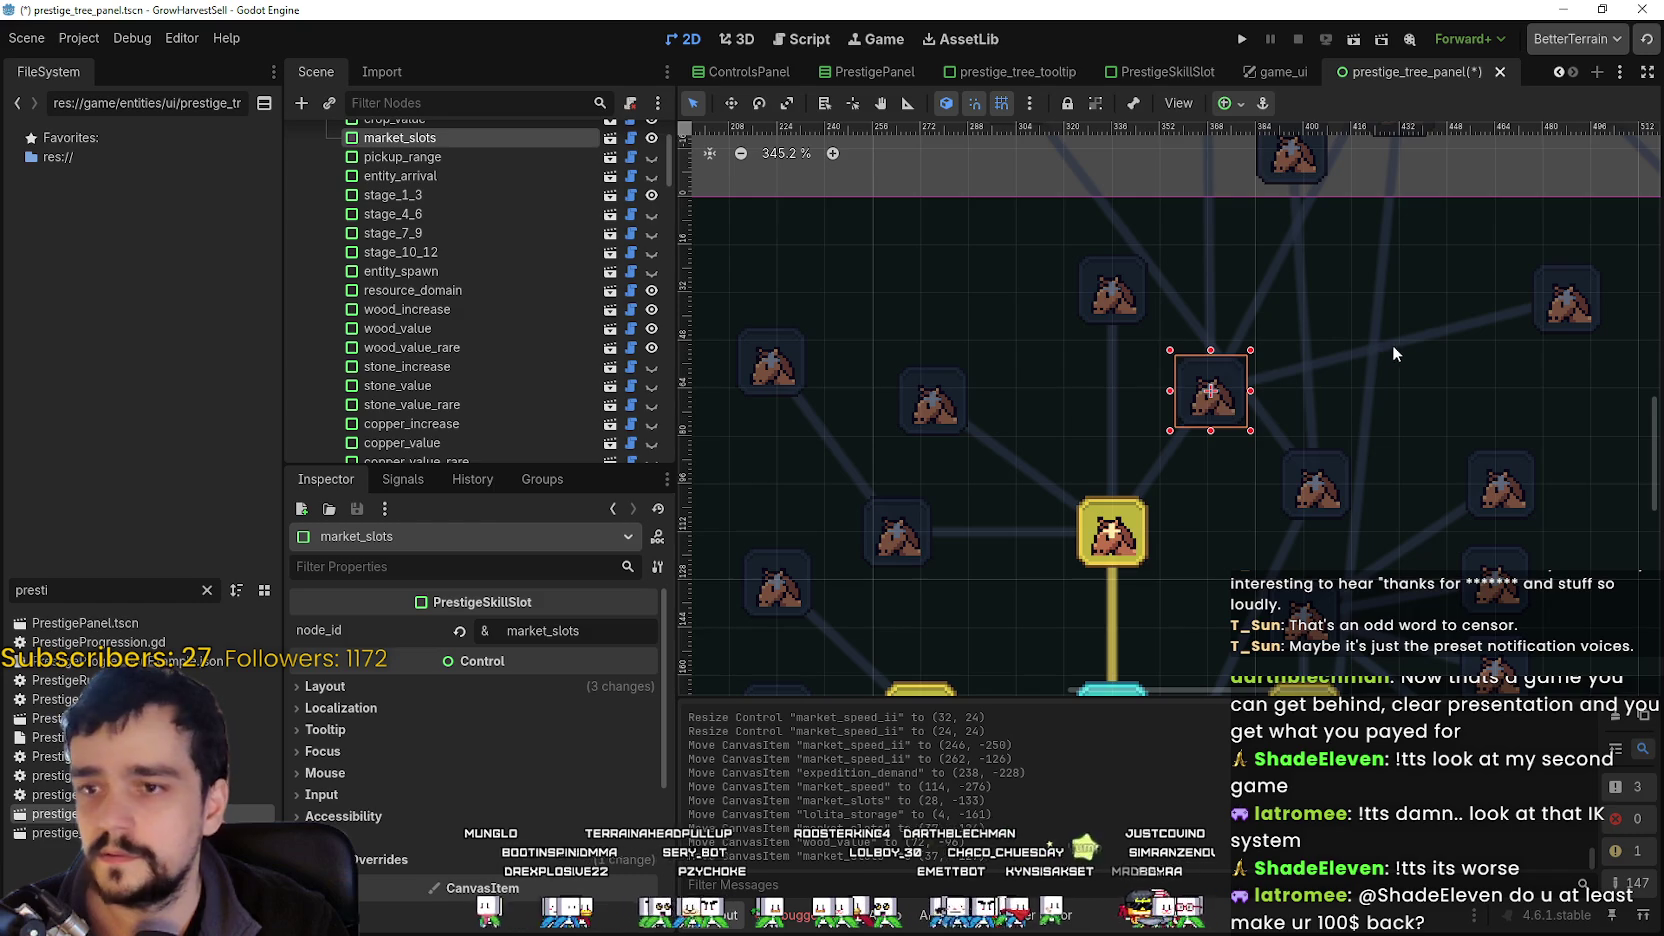
drag(1396, 348, 1192, 345)
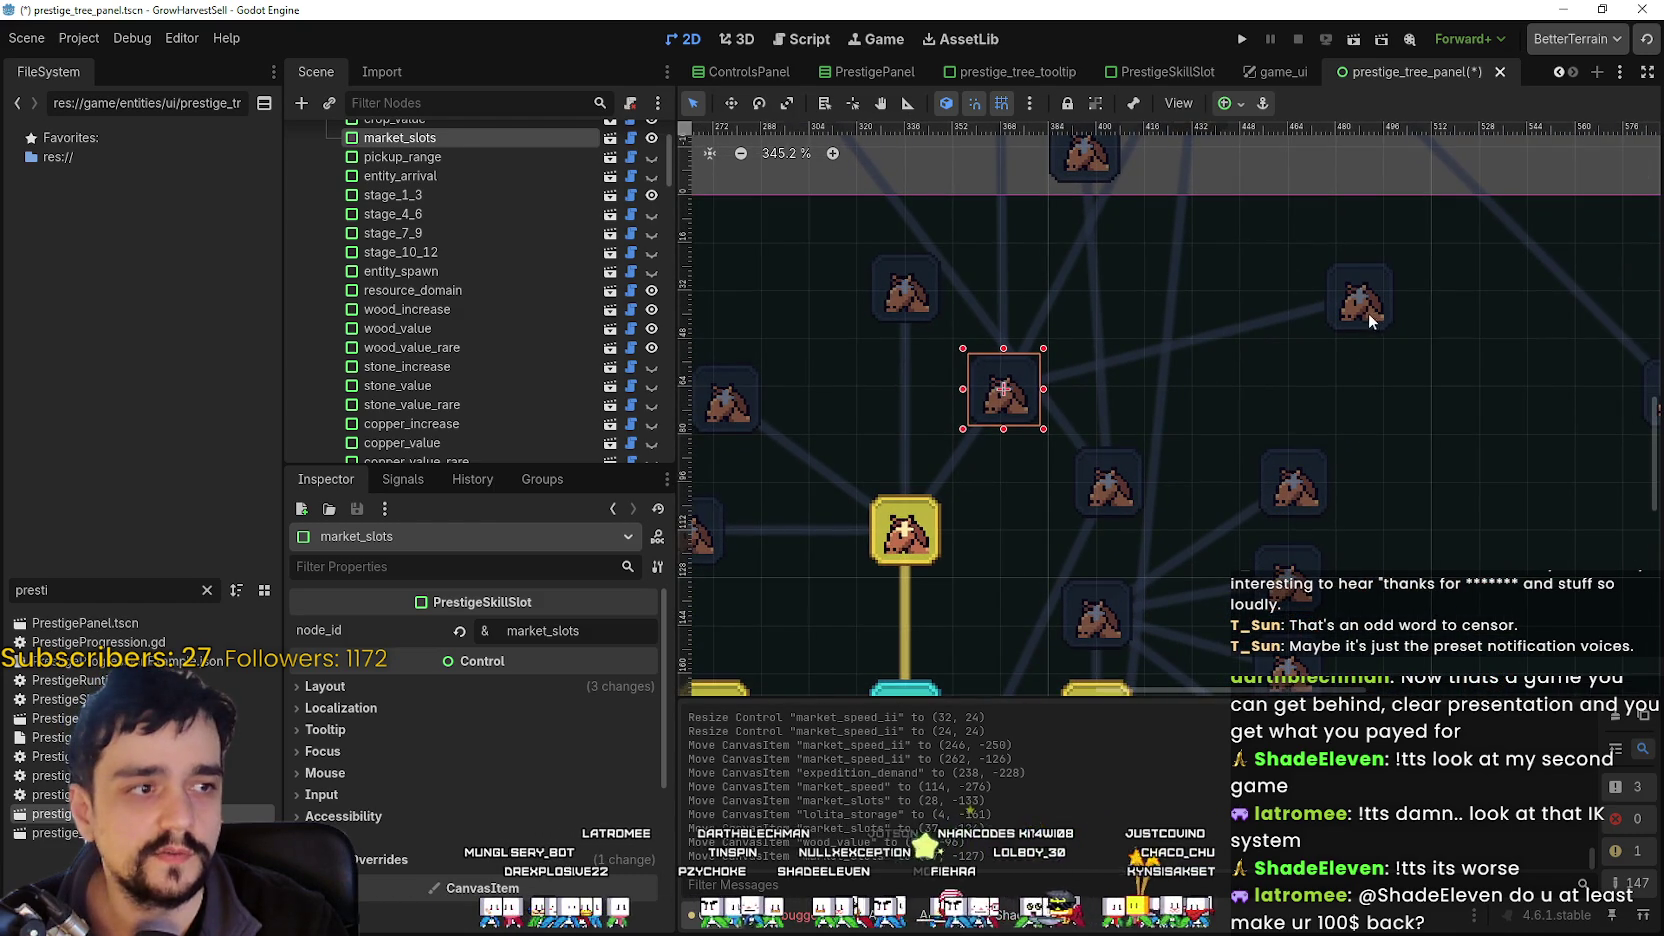
mouse_move(1373, 311)
mouse_down()
mouse_move(1298, 360)
mouse_move(1150, 395)
mouse_move(1200, 390)
mouse_move(1172, 394)
mouse_up()
scroll(1200, 397, up, 3)
scroll(1180, 393, down, 3)
scroll(1181, 391, down, 1)
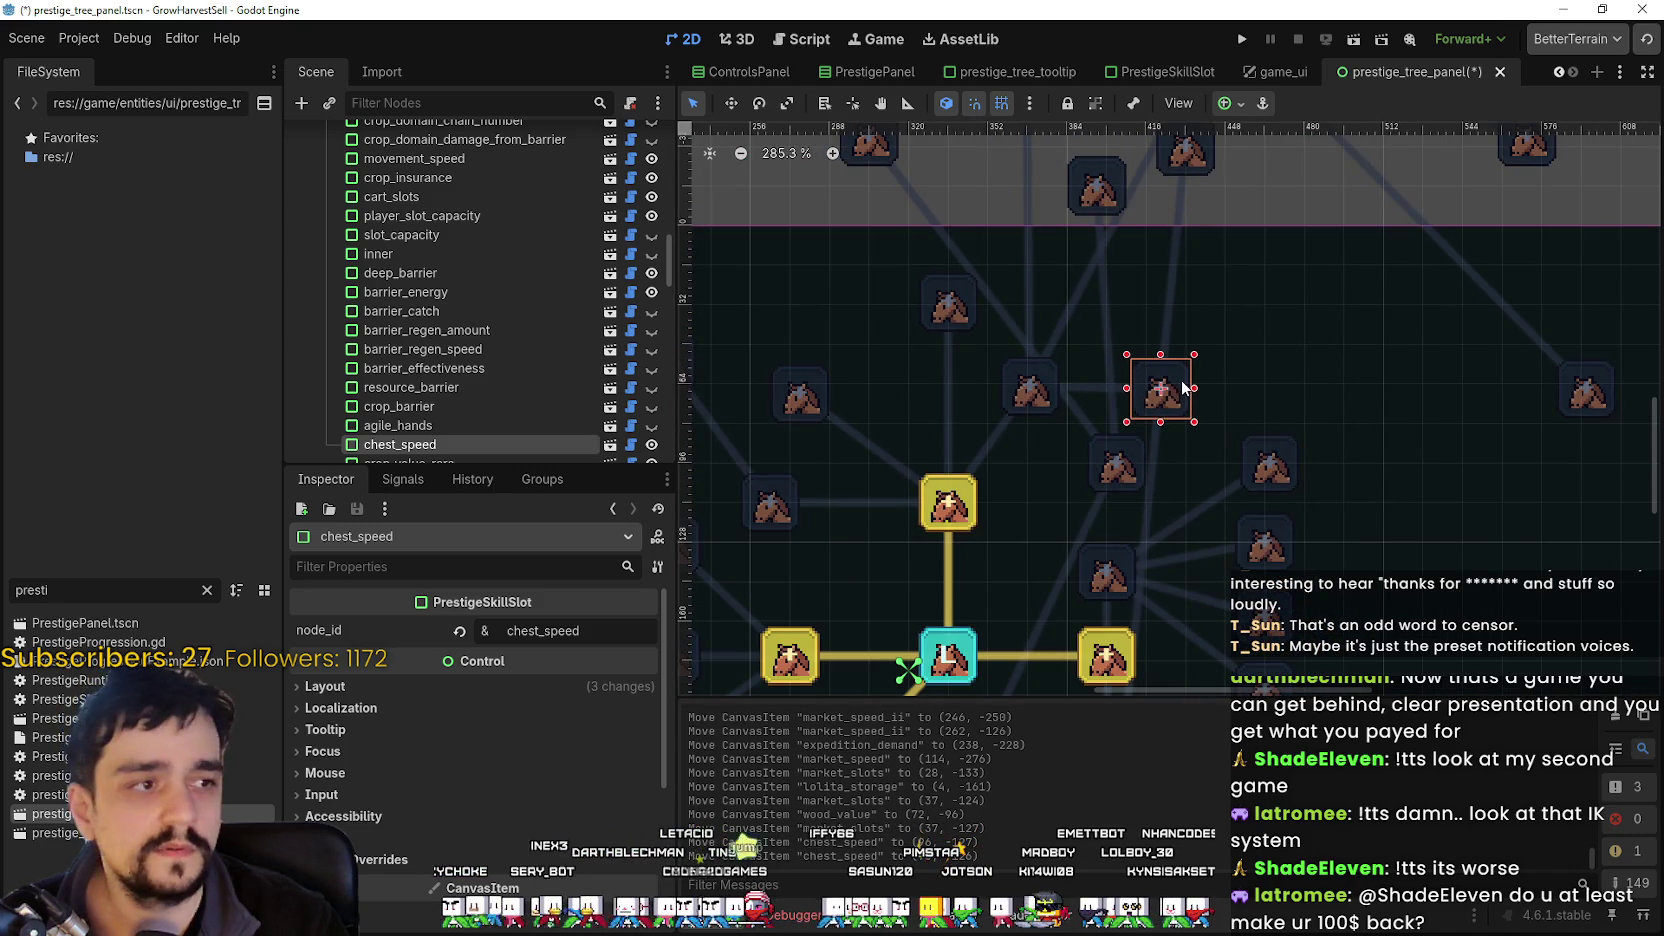
scroll(1183, 389, down, 2)
mouse_move(1201, 229)
mouse_down()
mouse_move(1263, 260)
mouse_move(1337, 371)
mouse_move(1380, 386)
mouse_up()
scroll(1331, 292, down, 3)
mouse_move(1331, 280)
mouse_down()
mouse_move(1105, 400)
mouse_move(1349, 281)
mouse_move(1060, 570)
mouse_up()
Place wood_value below the central cyan node.
scroll(1191, 322, up, 5)
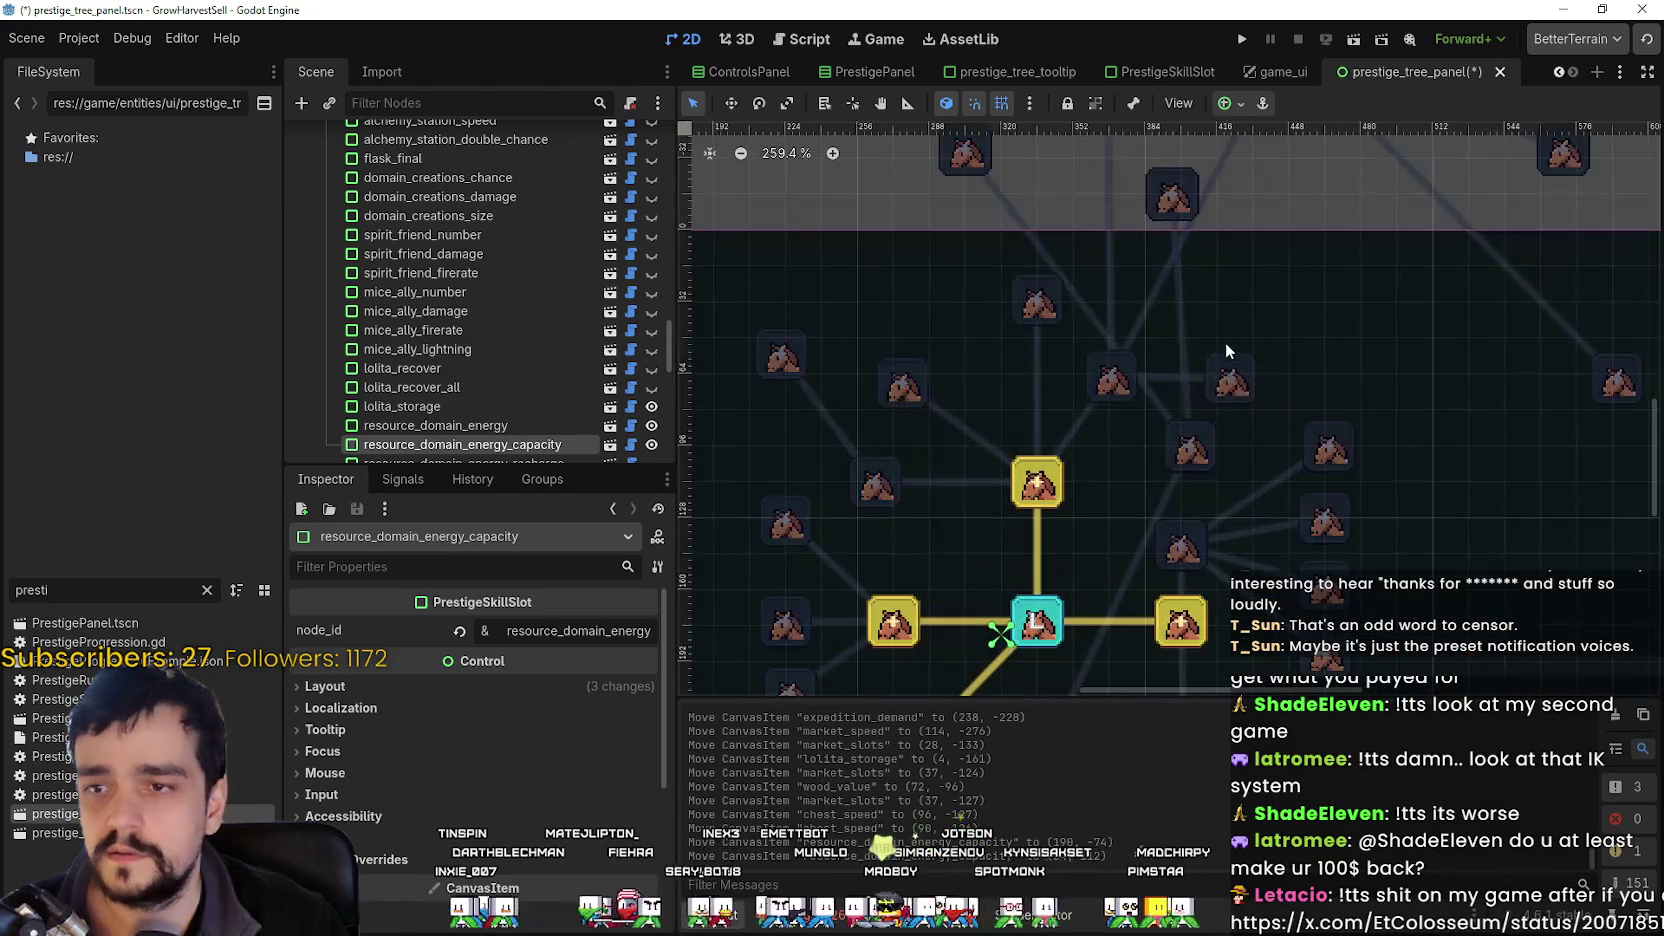
scroll(1236, 385, up, 3)
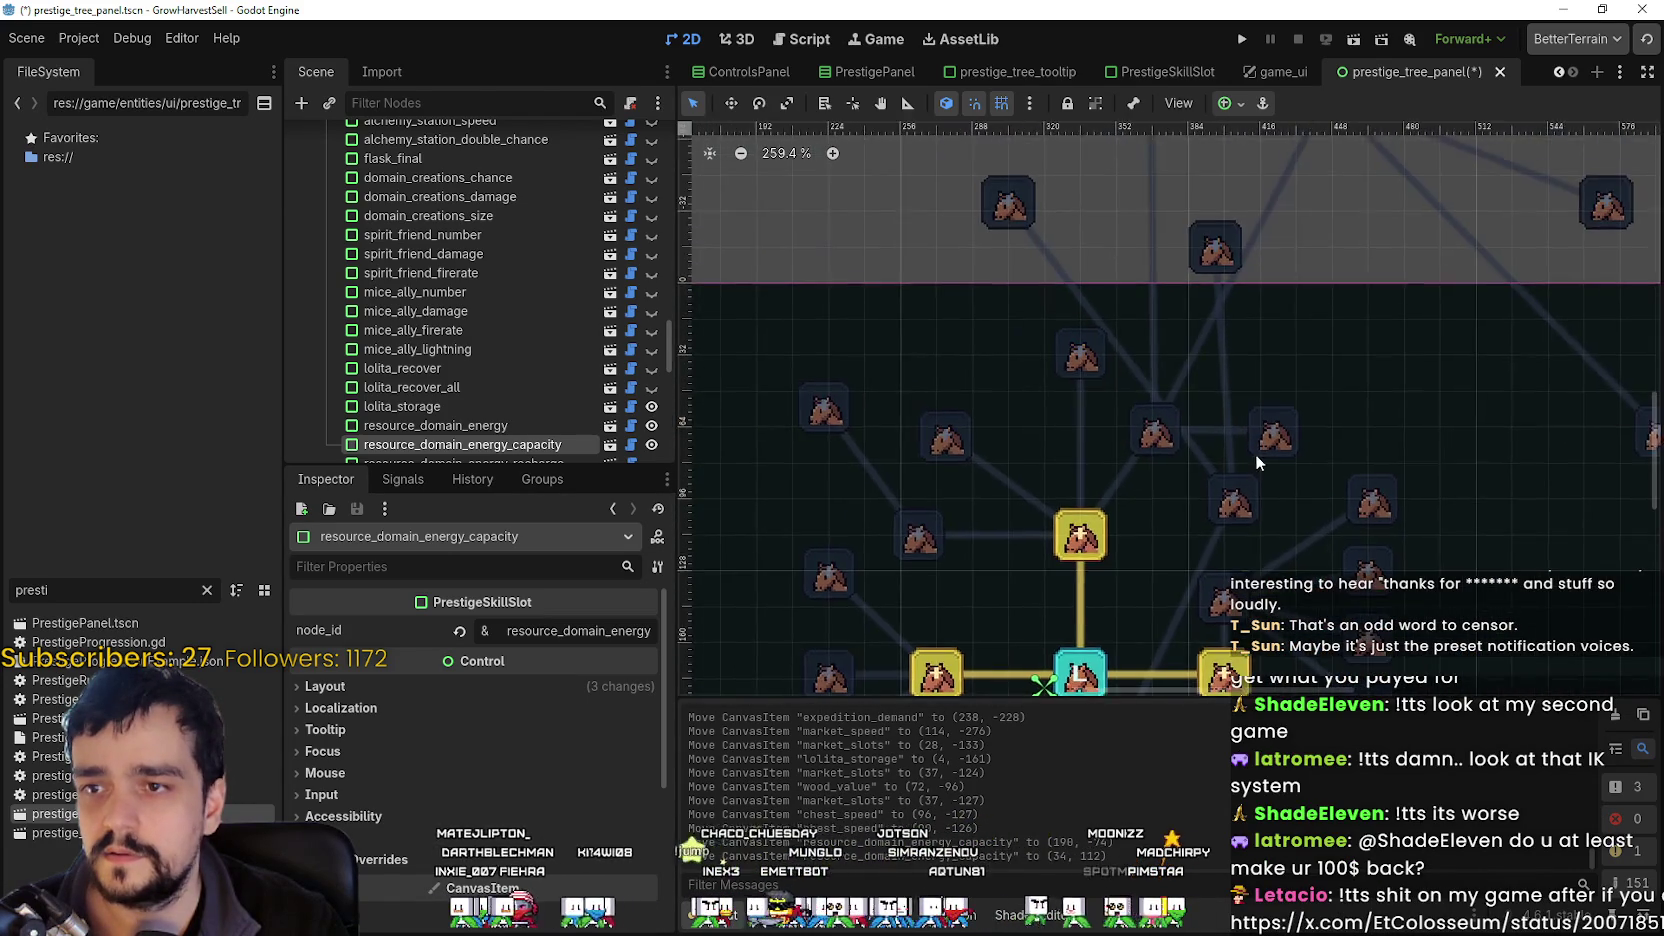
scroll(1226, 500, down, 3)
click(1229, 504)
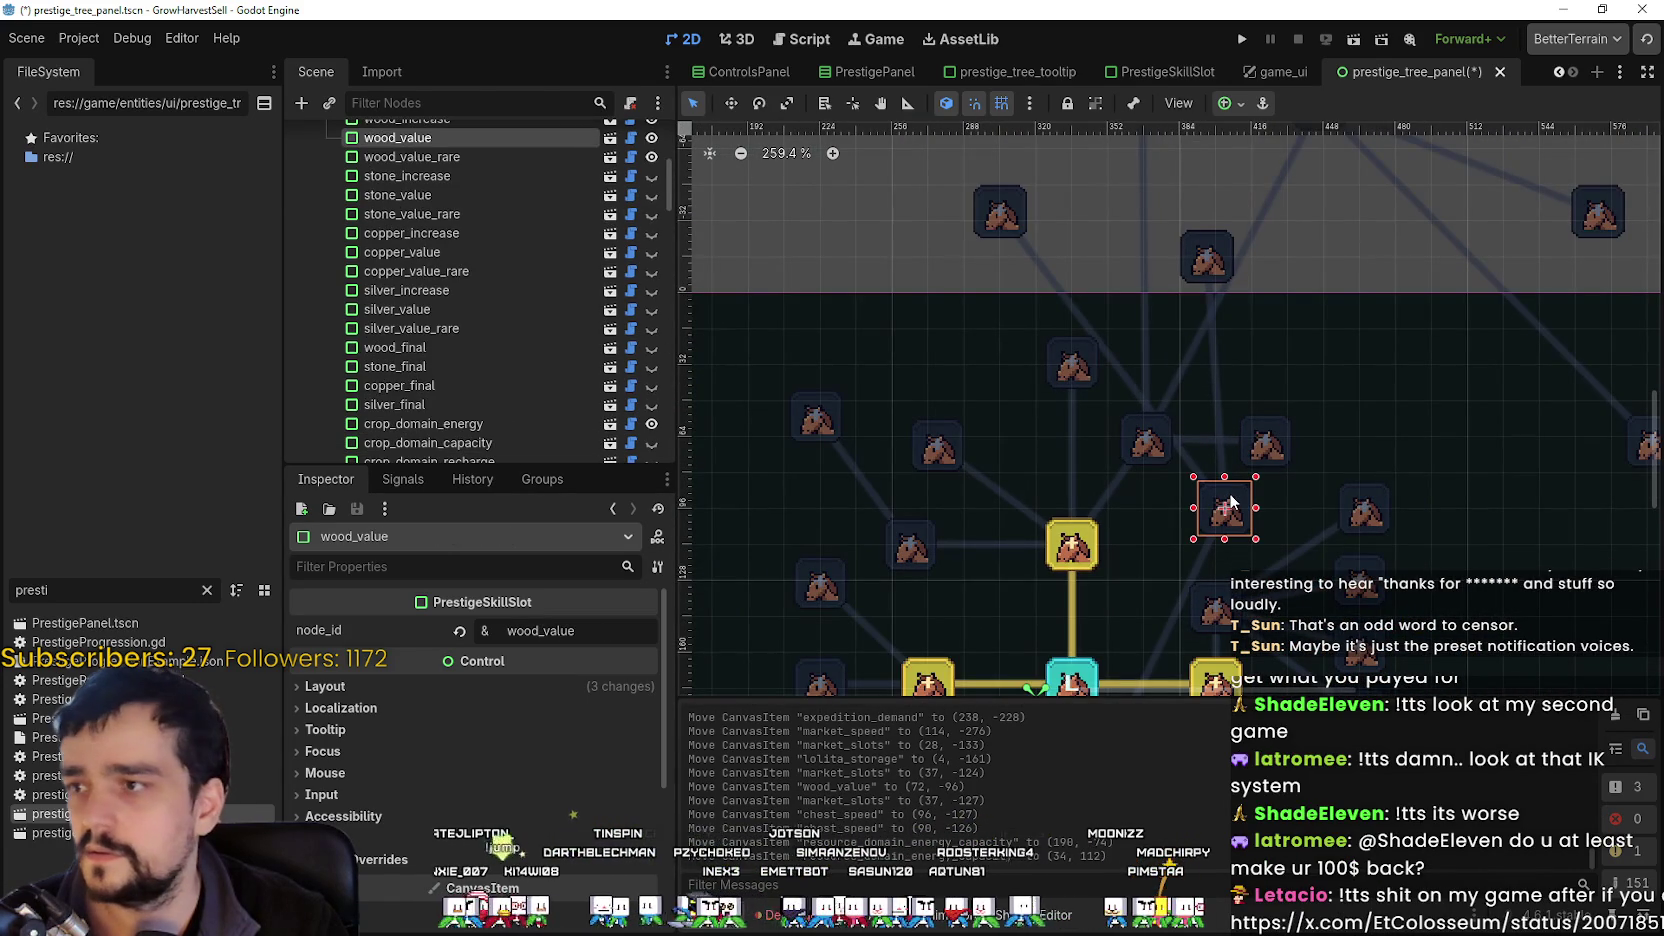
drag(1229, 504, 1163, 583)
scroll(1263, 487, down, 4)
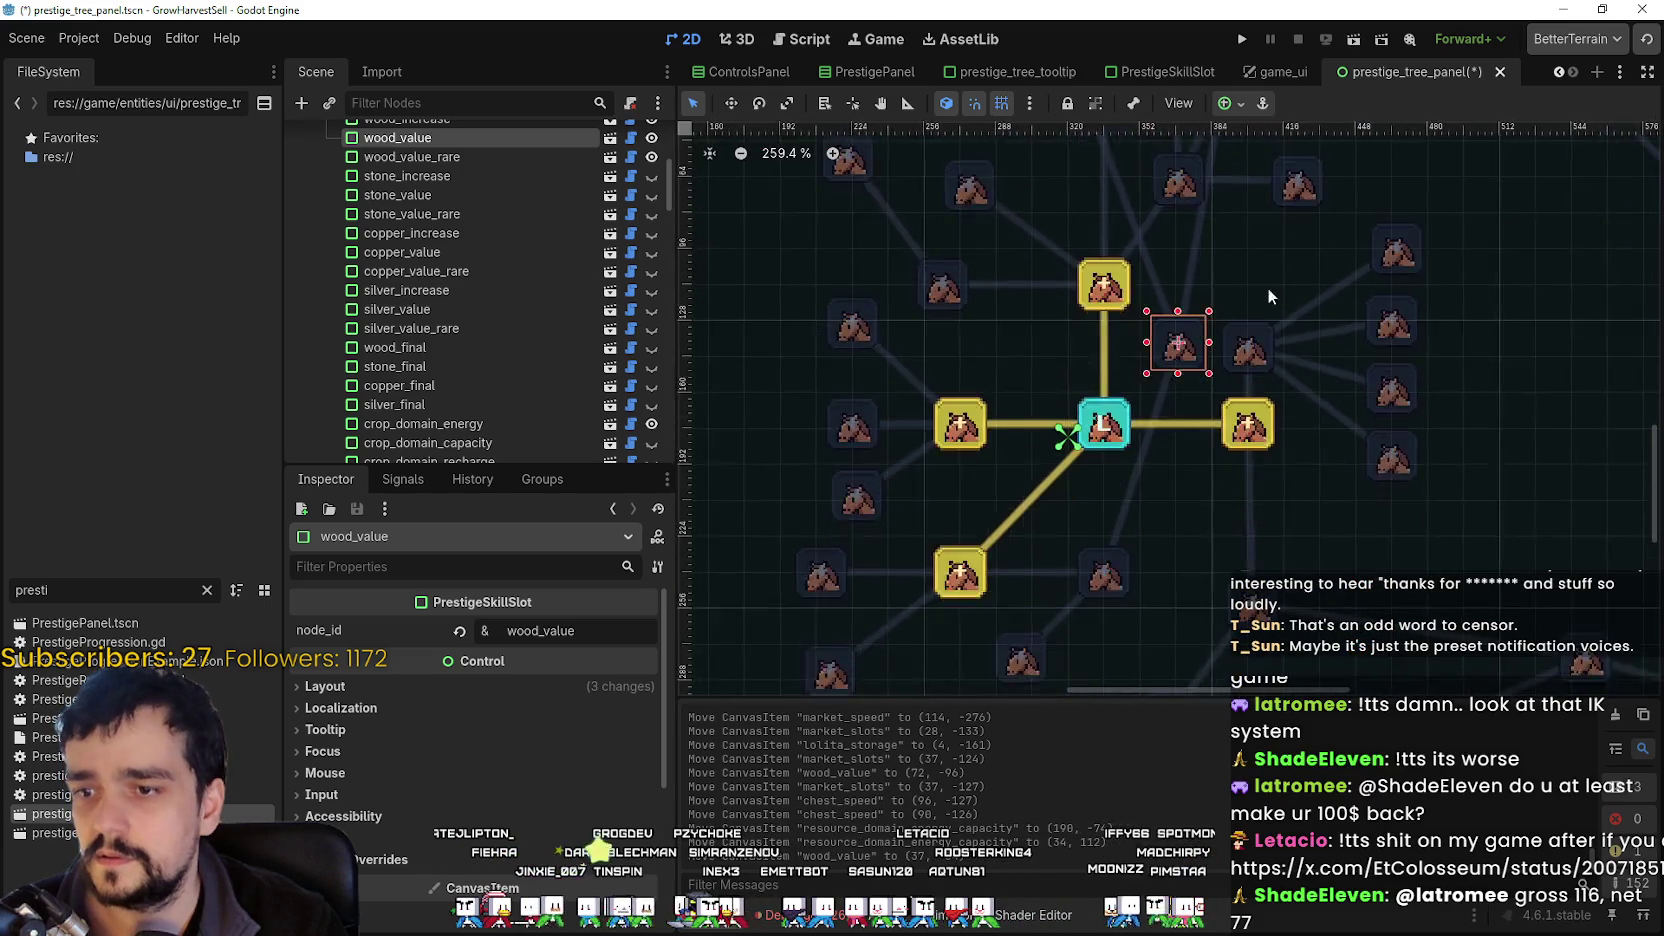
mouse_move(1217, 368)
mouse_down()
mouse_move(1126, 690)
mouse_move(1171, 634)
mouse_up()
scroll(1188, 498, down, 1)
scroll(1188, 497, down, 4)
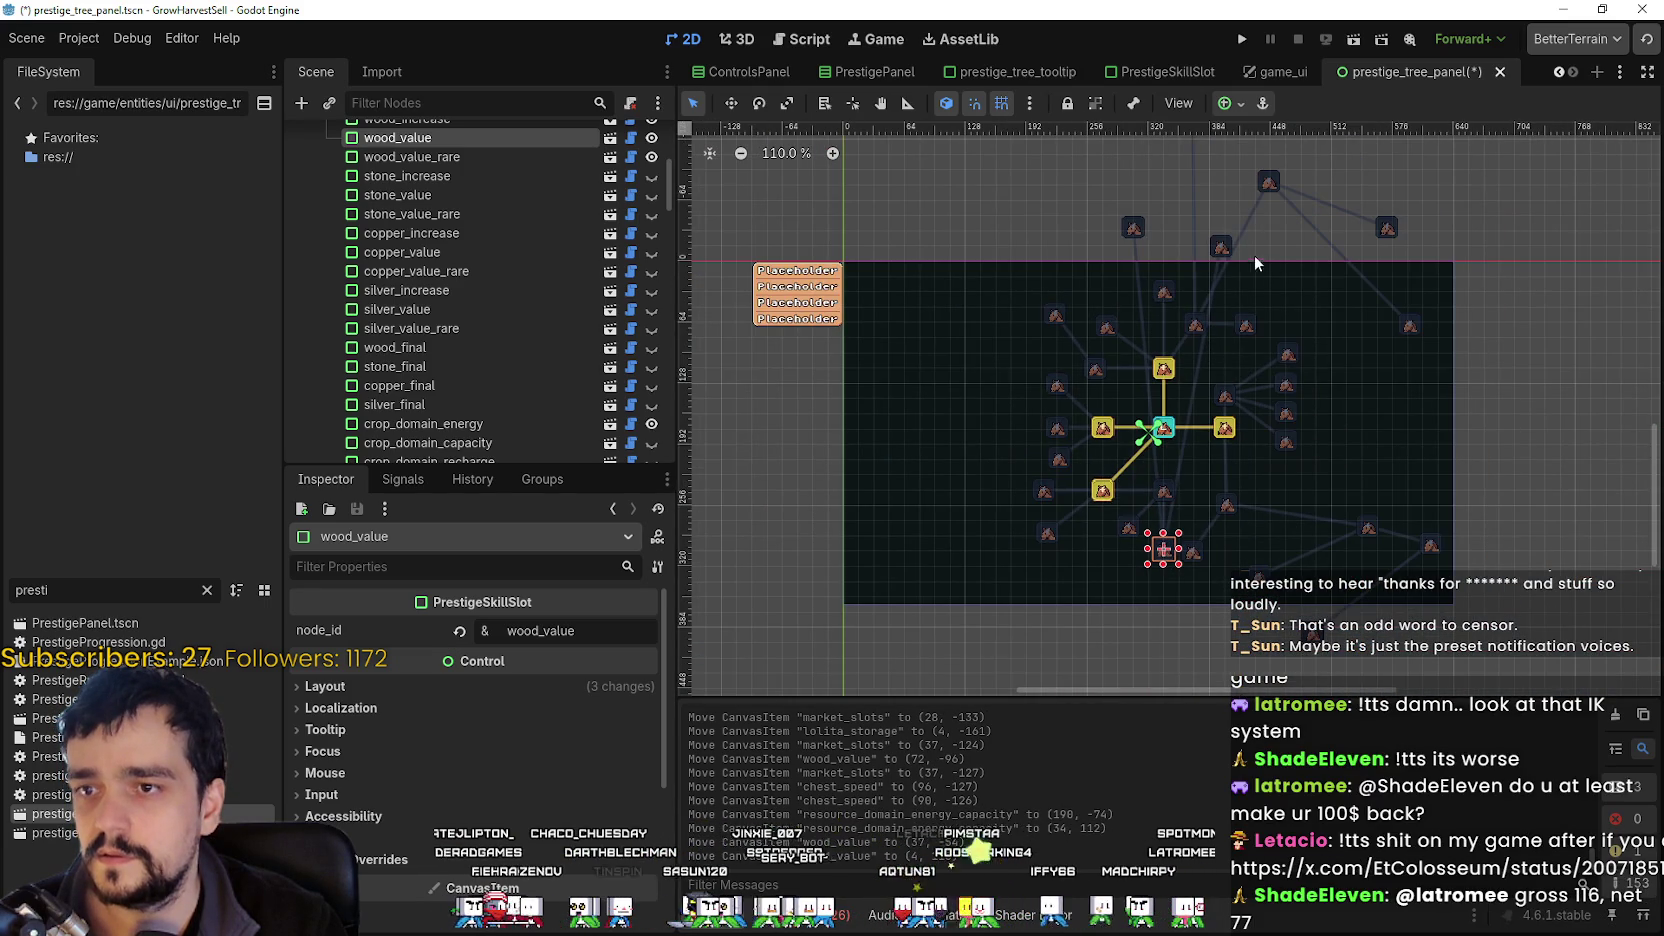
Move wood_increase further down the tree and fine-tune crop_insurance's position below the centre.
scroll(1232, 251, up, 3)
drag(1222, 250, 1145, 662)
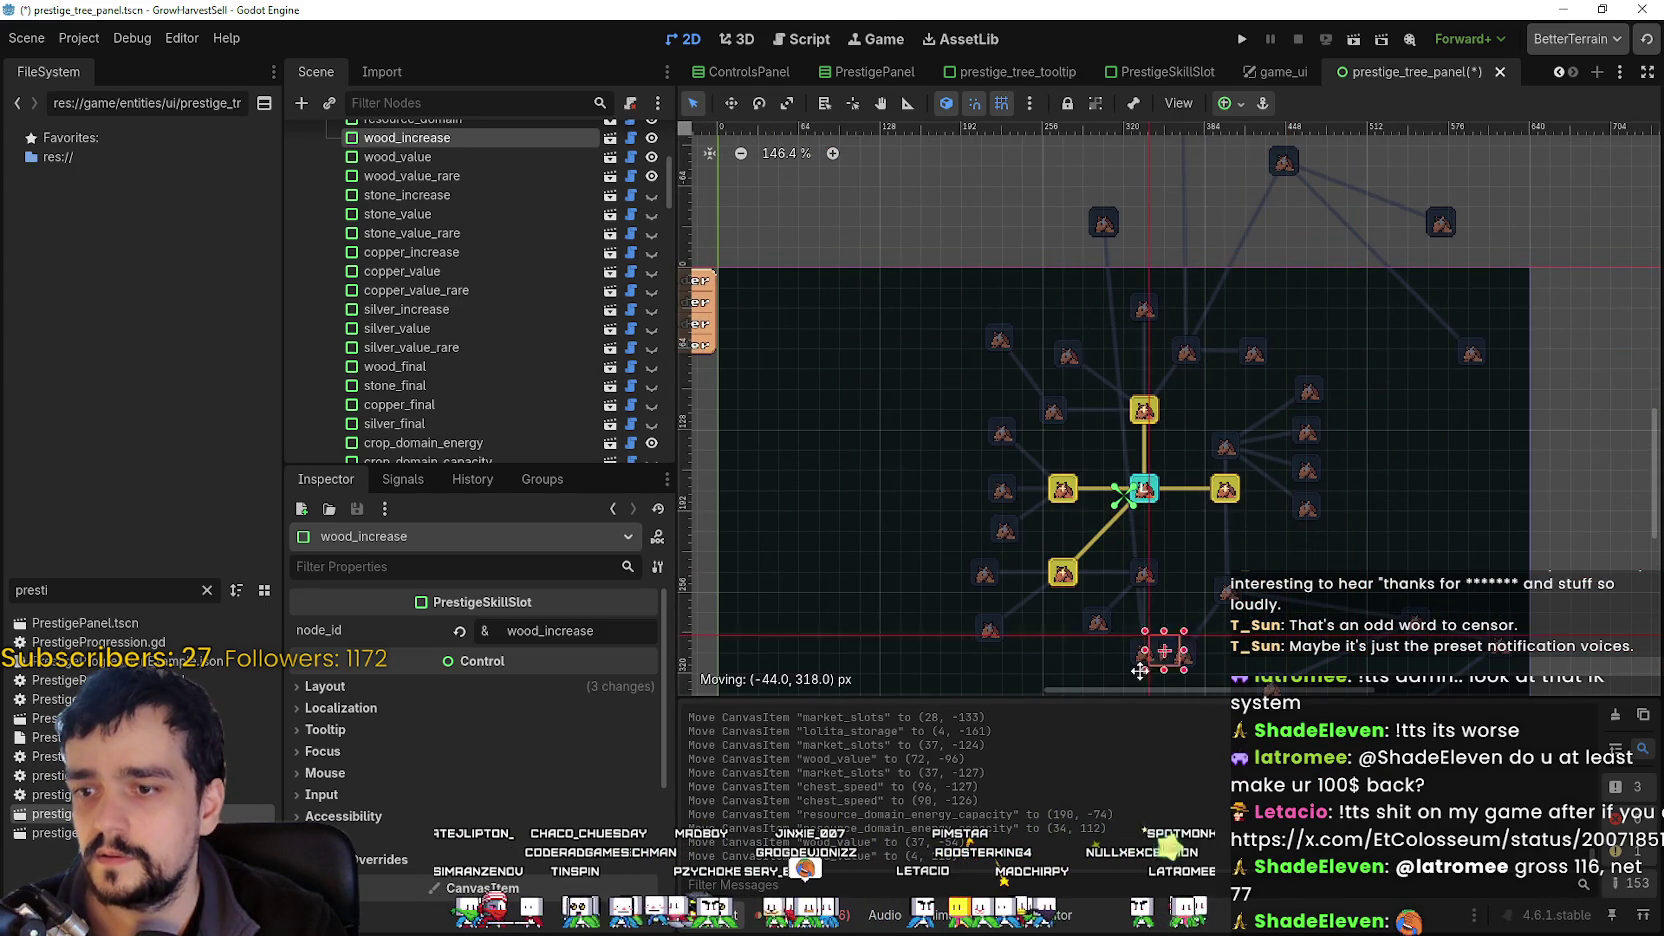
scroll(1218, 536, down, 4)
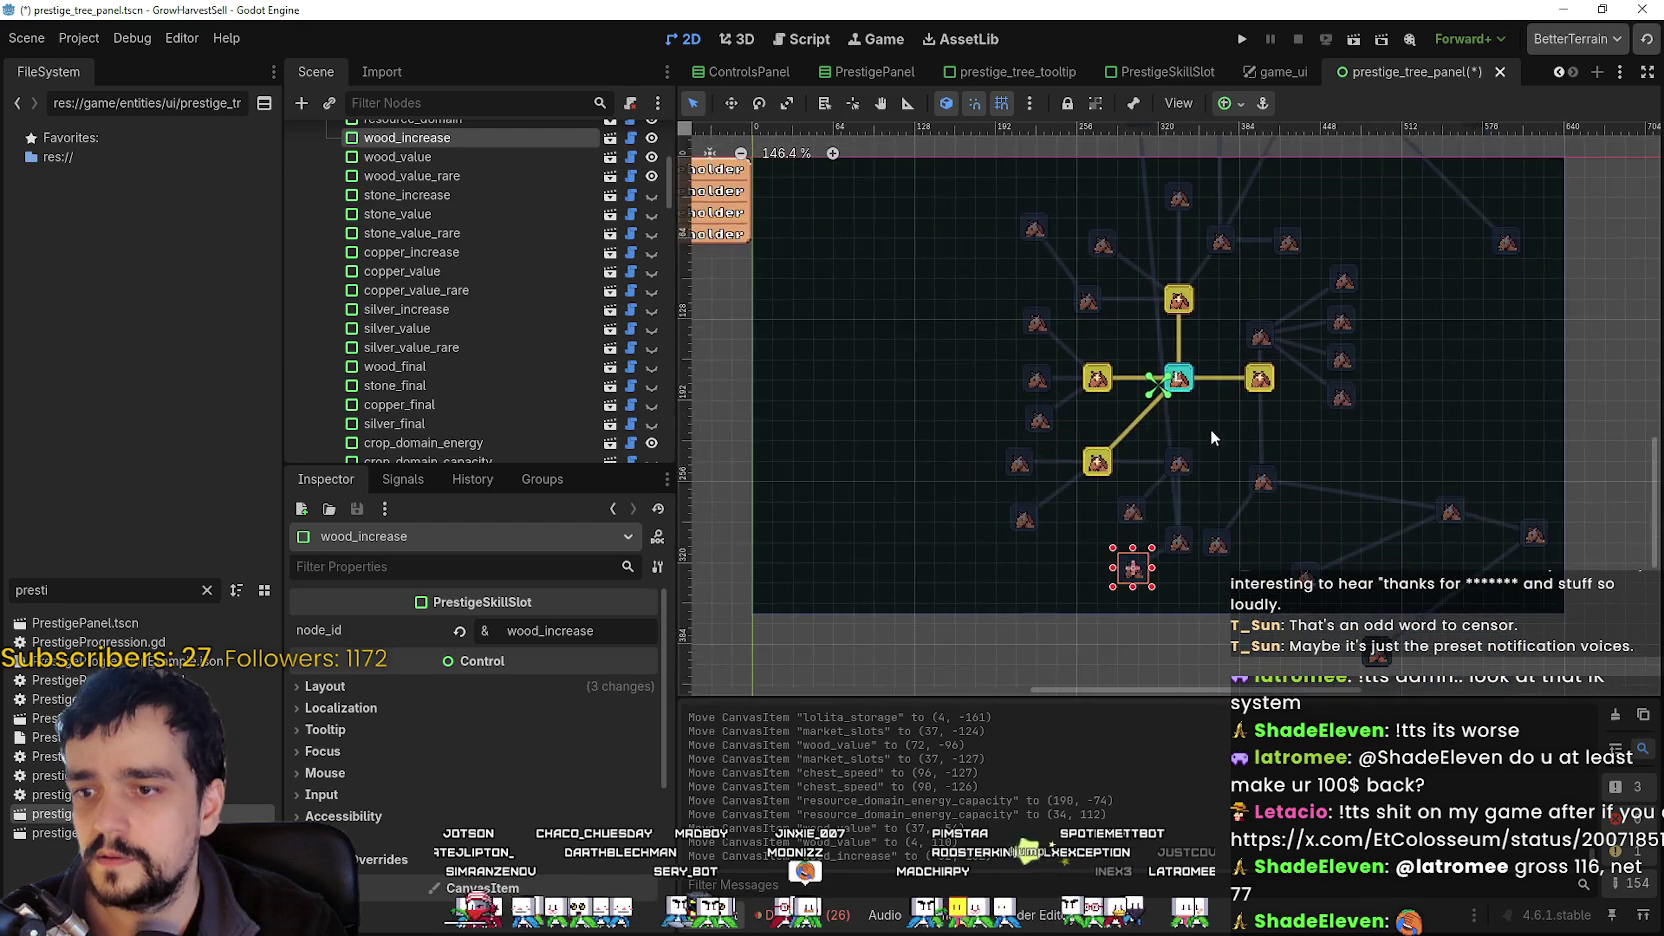
scroll(1188, 459, up, 2)
click(1178, 464)
drag(1178, 466, 1184, 466)
scroll(1186, 473, up, 4)
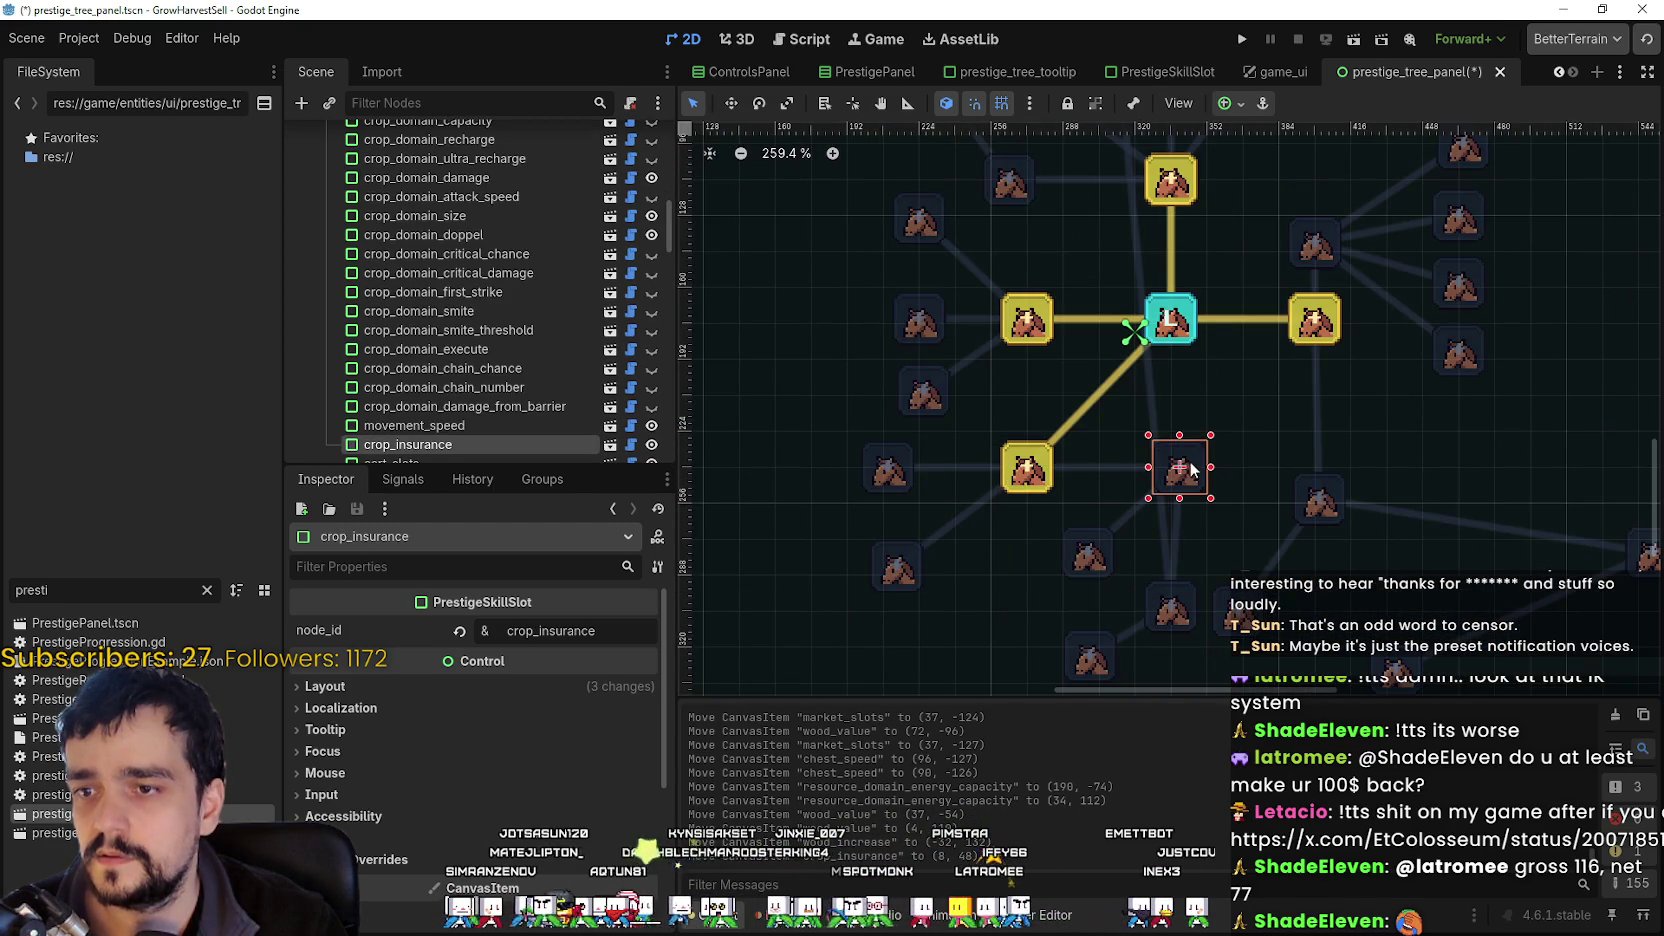
drag(1201, 456, 1183, 462)
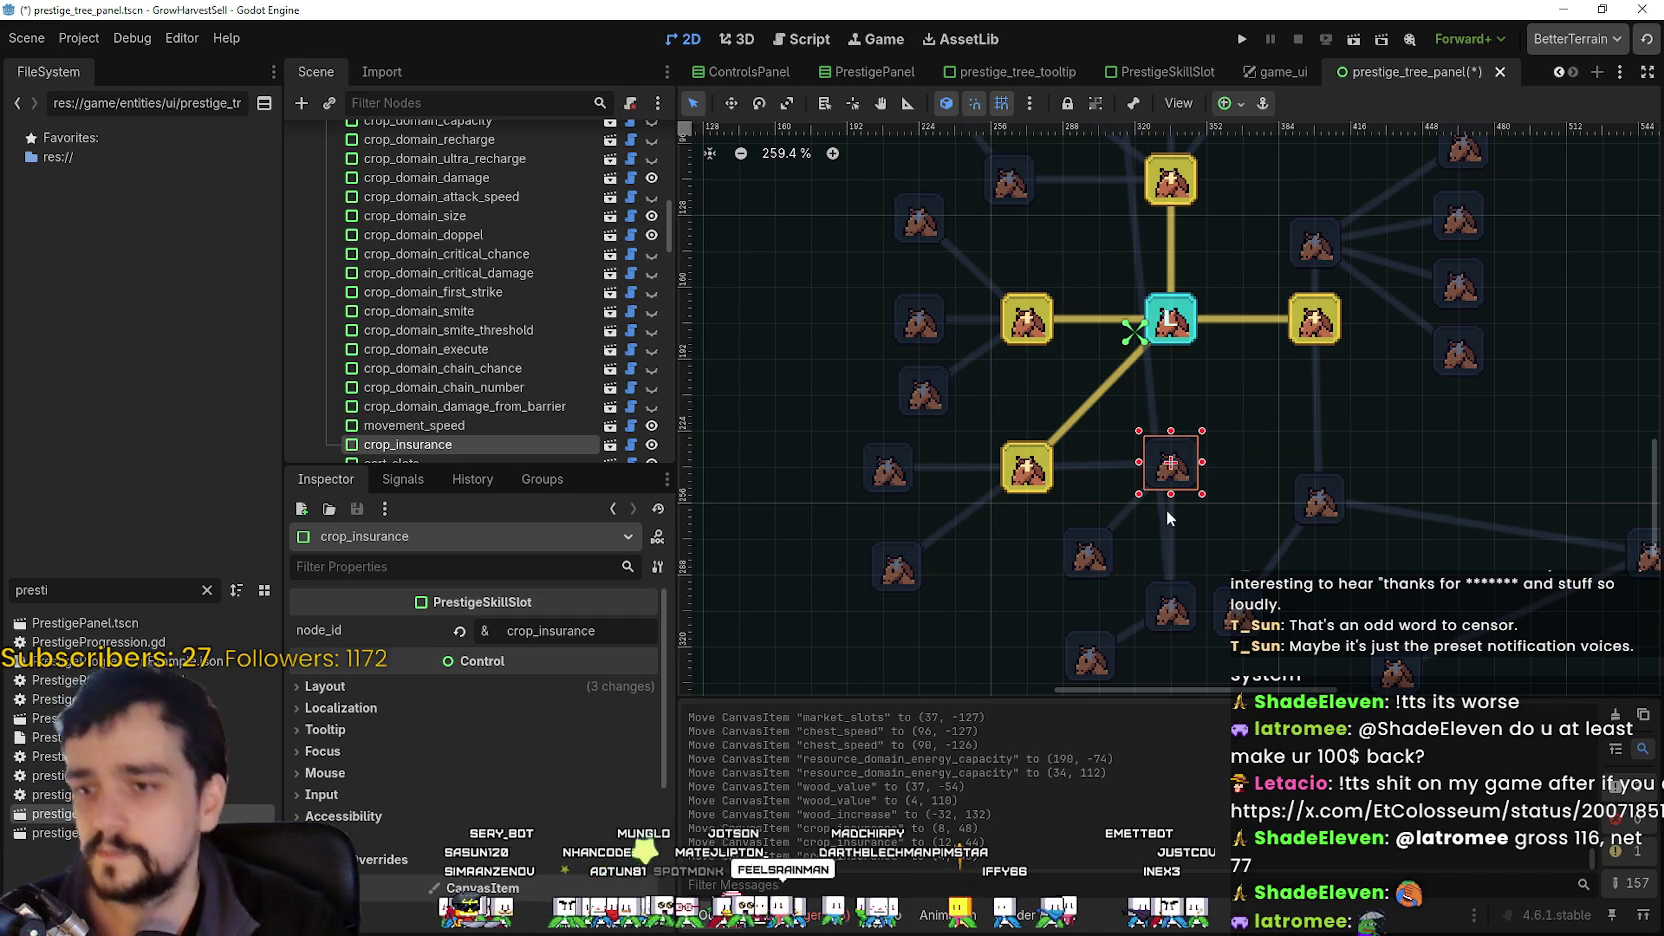
Move wood_value up and right, and place wood_value_rare beneath the central cluster.
mouse_move(1164, 610)
mouse_down()
mouse_move(1255, 449)
mouse_move(1250, 383)
mouse_move(1220, 377)
mouse_move(1232, 462)
mouse_up()
scroll(1232, 462, down, 2)
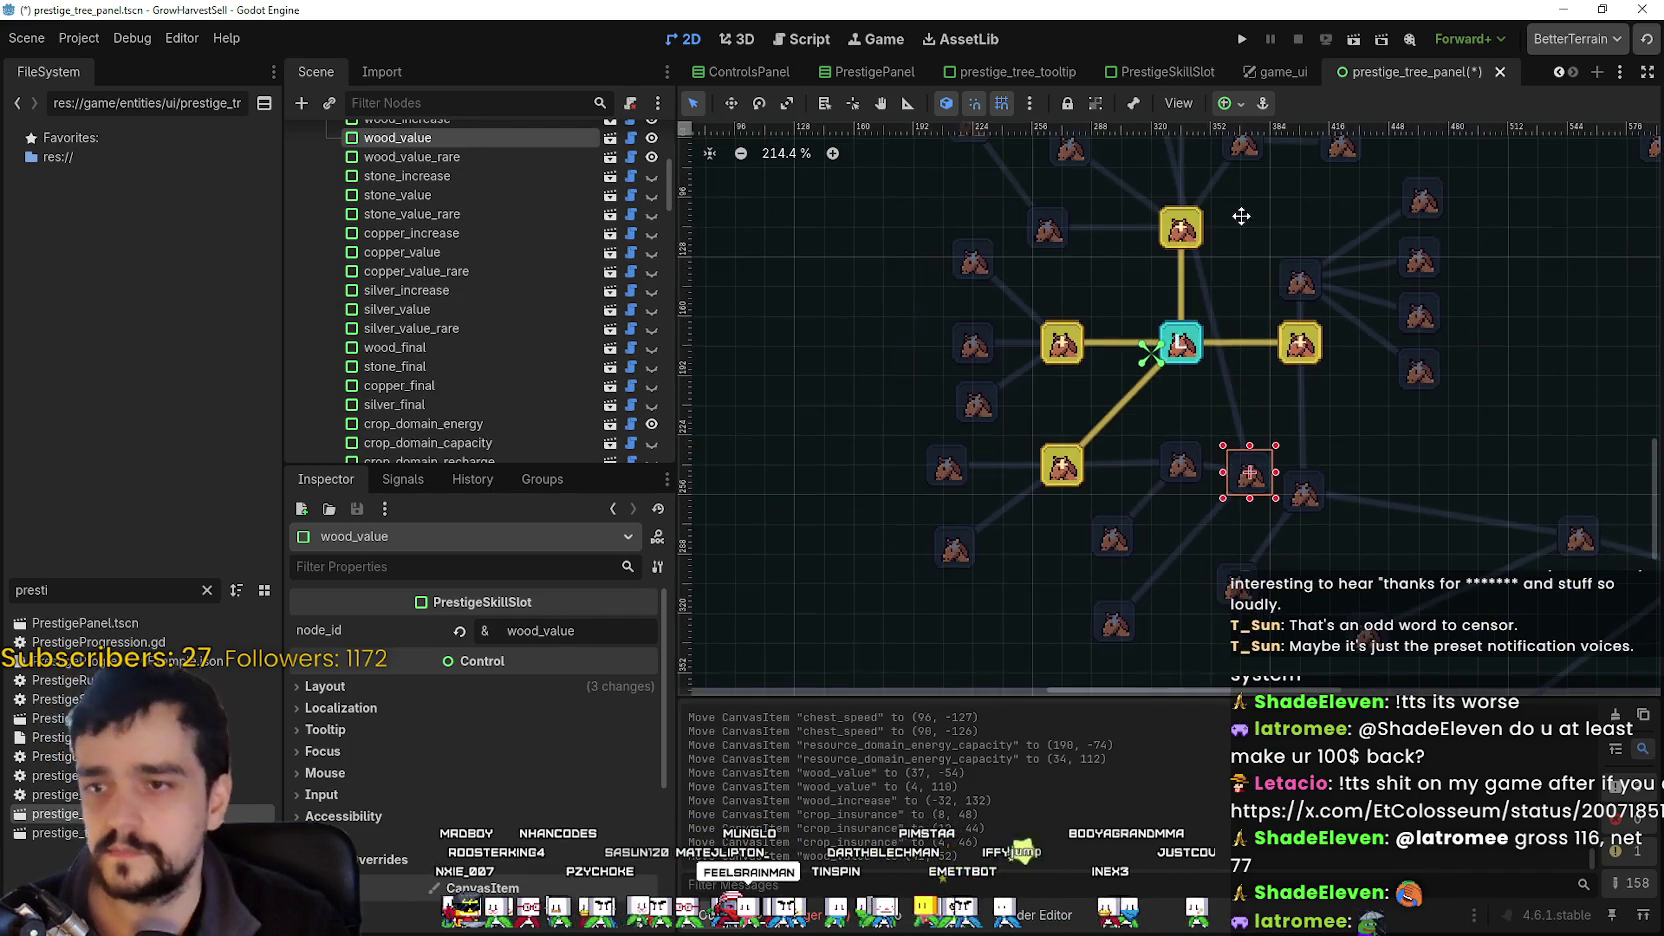
mouse_move(1124, 252)
mouse_down()
mouse_move(1185, 565)
mouse_move(1220, 580)
mouse_move(1267, 457)
mouse_move(1203, 513)
mouse_move(1173, 511)
mouse_up()
scroll(1280, 458, up, 1)
mouse_move(1223, 396)
mouse_down()
mouse_move(1226, 445)
mouse_move(1172, 603)
mouse_up()
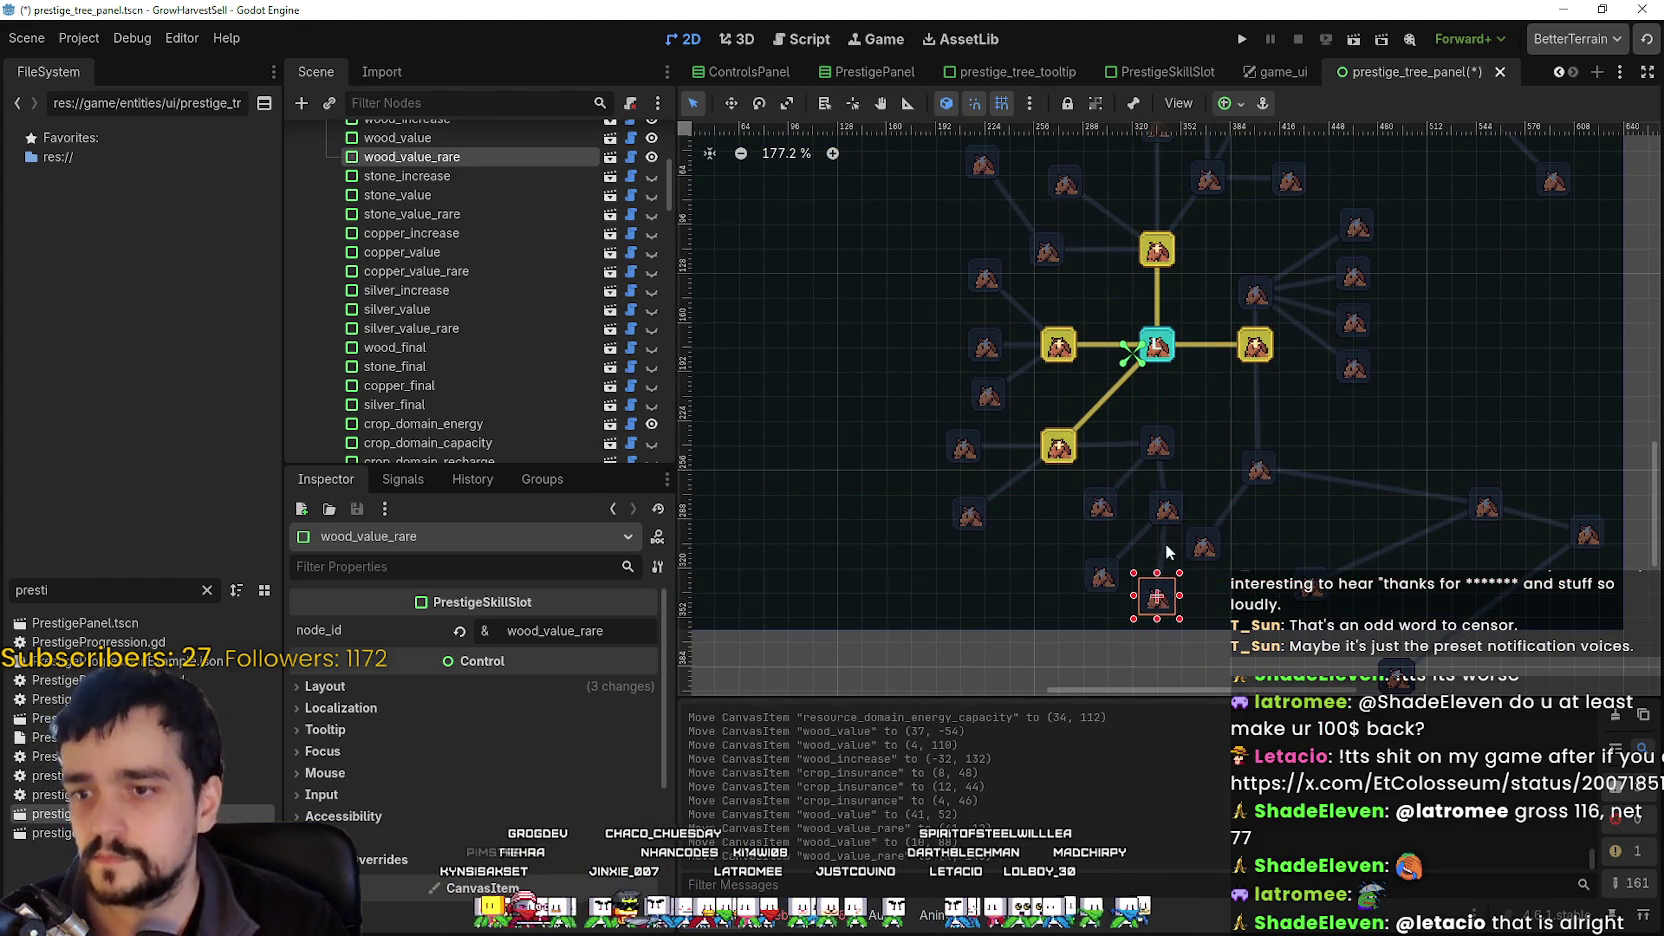
Lower market_speed, and shift expedition_demand and market_slots_ii down and left.
scroll(1138, 486, down, 3)
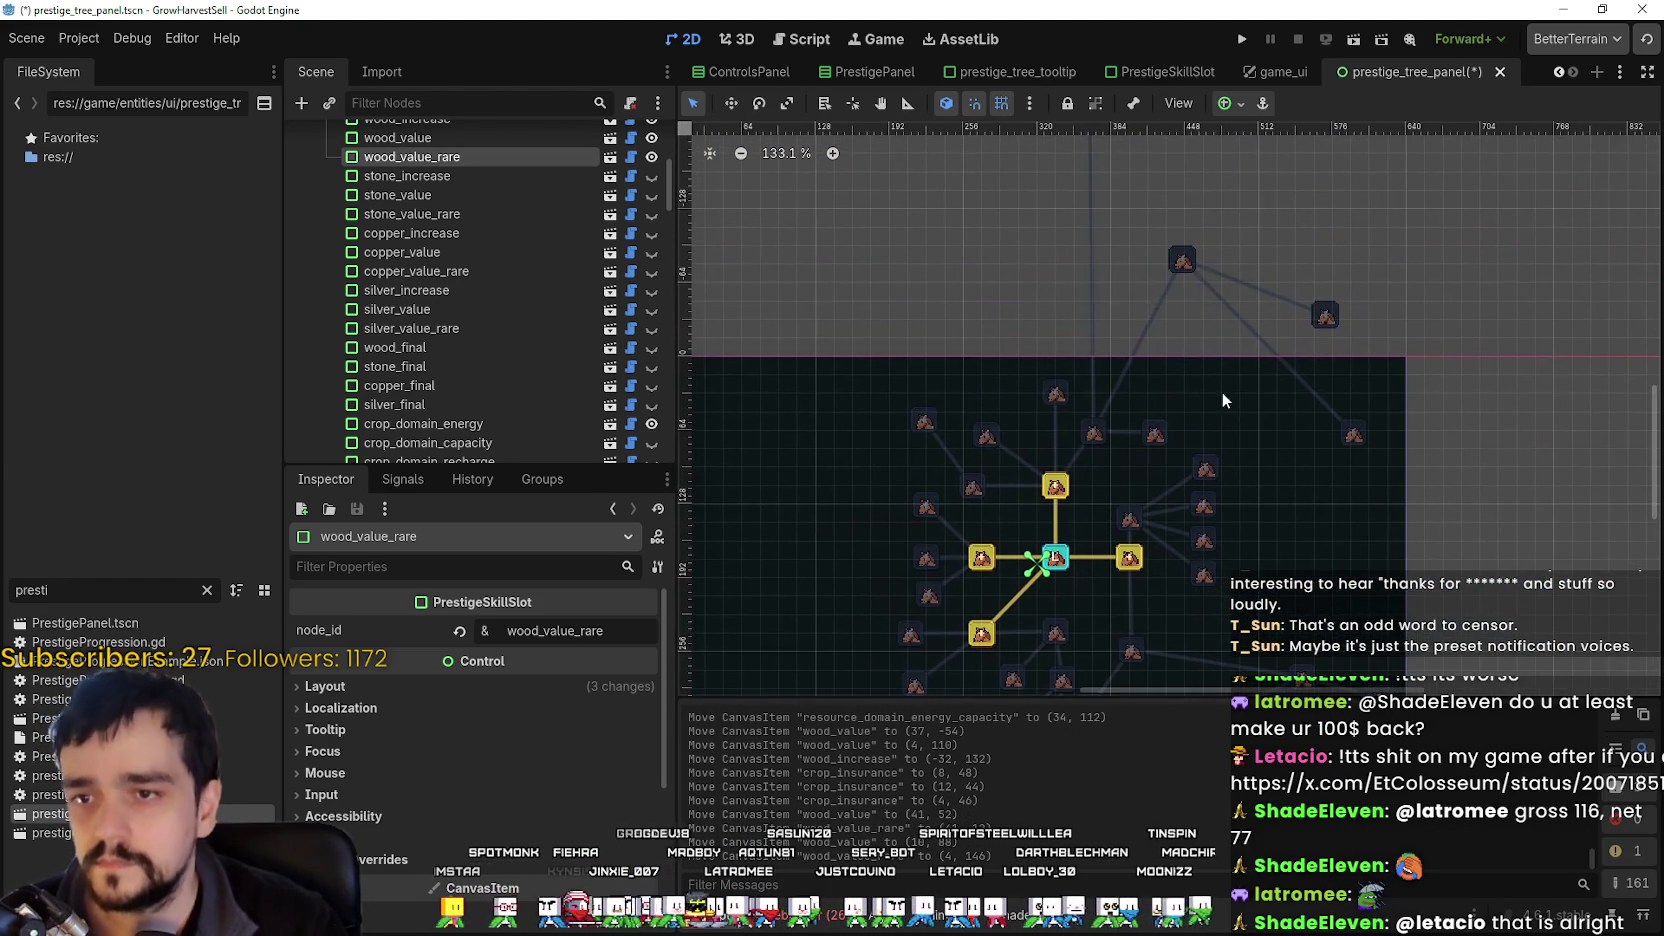
drag(1183, 263, 1154, 355)
scroll(1196, 360, up, 4)
drag(1383, 291, 1310, 368)
scroll(1212, 320, down, 9)
scroll(1210, 360, down, 3)
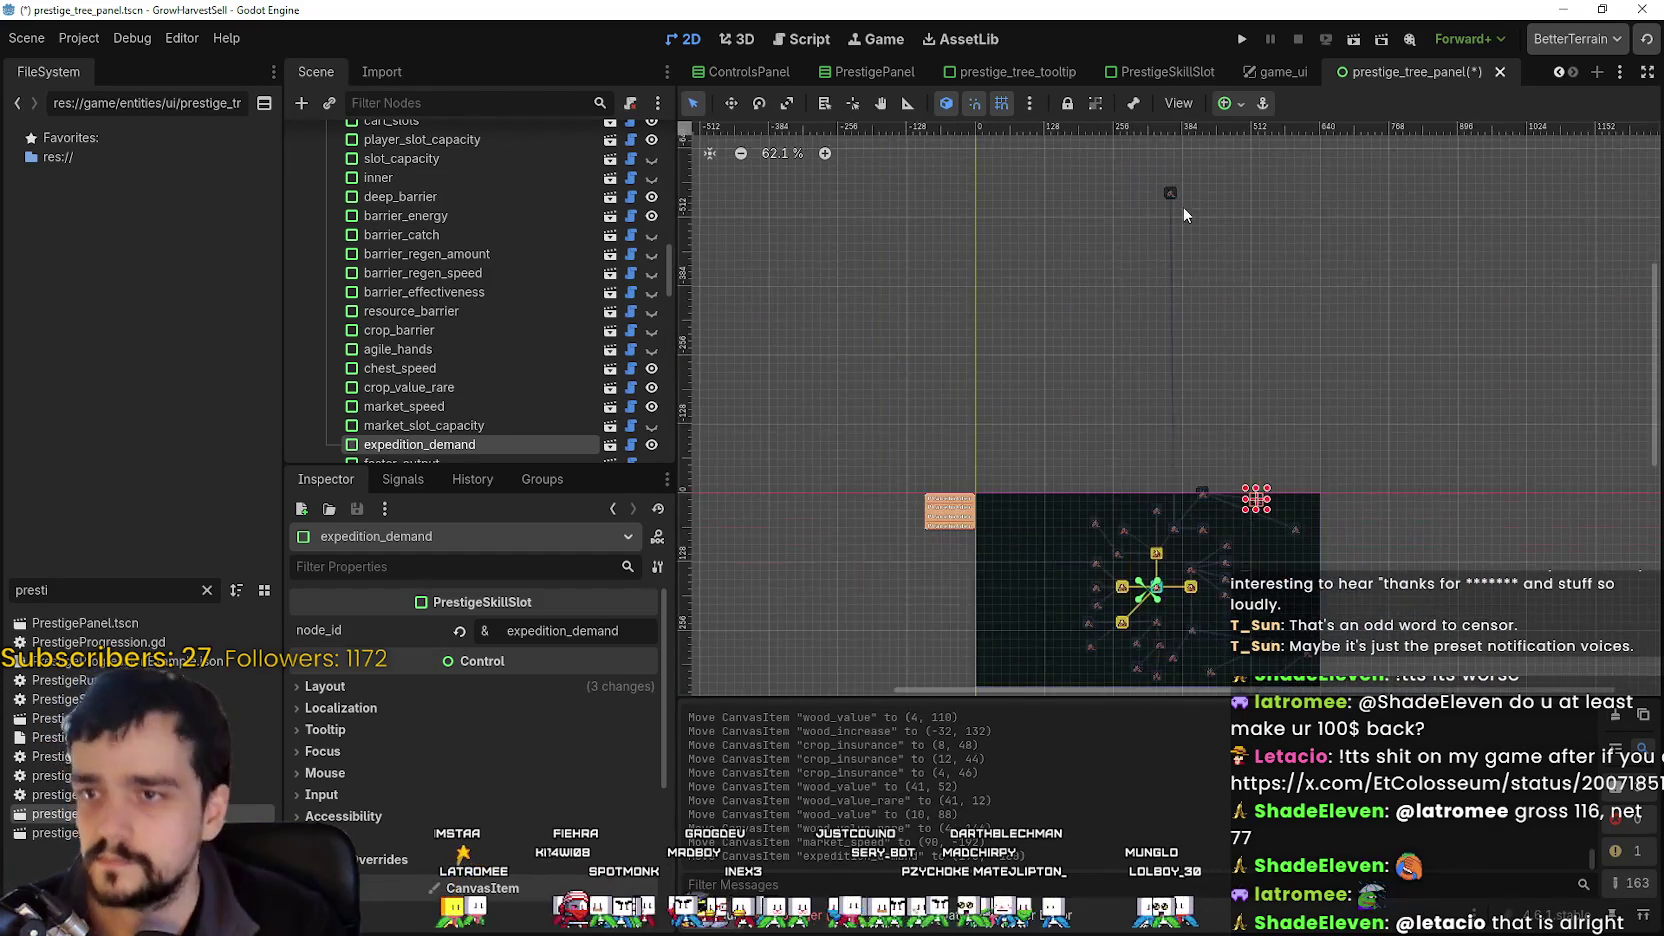
drag(1169, 197, 1115, 484)
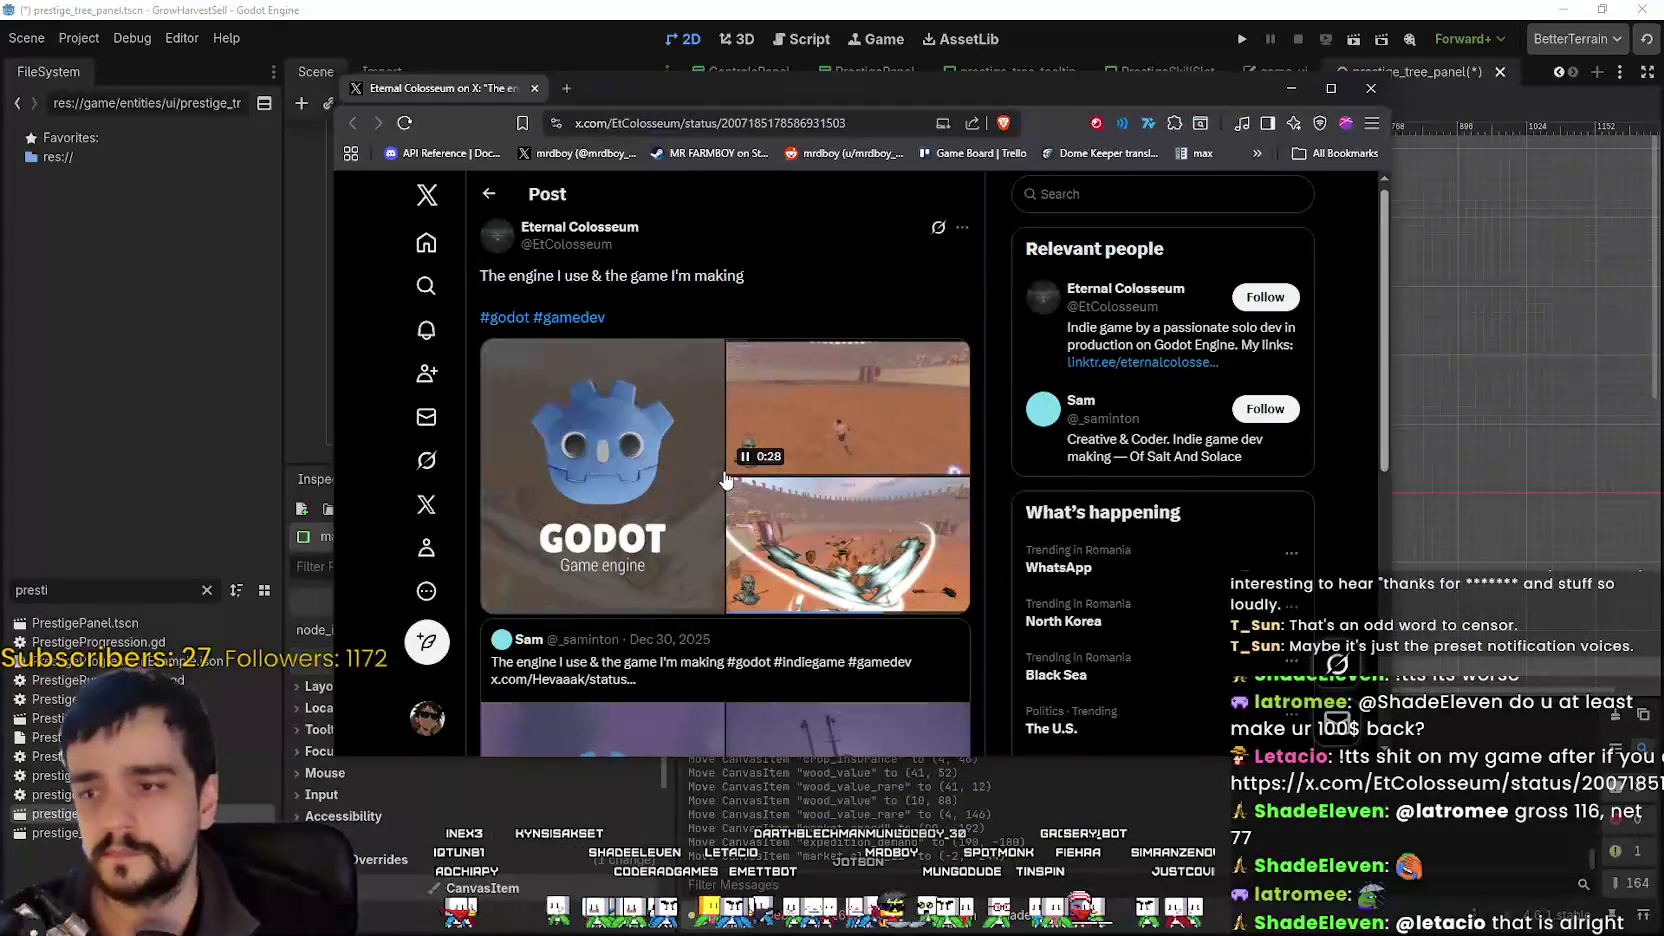
Maximize the browser window and look over the Godot game-dev post.
click(1330, 89)
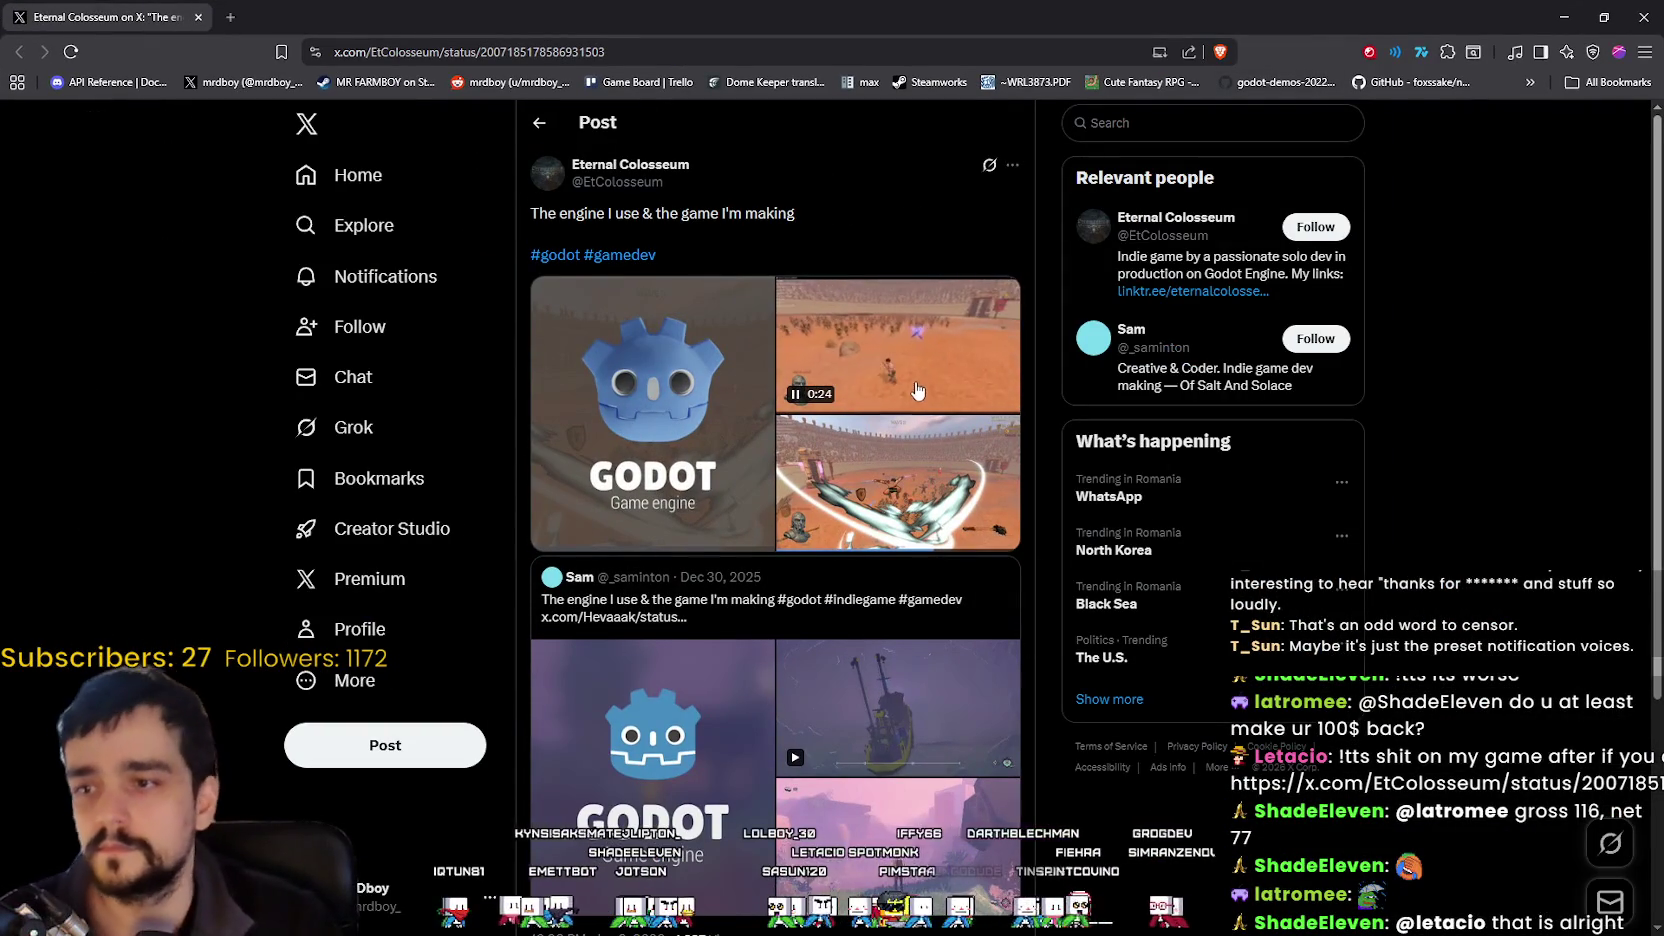
scroll(917, 471, down, 3)
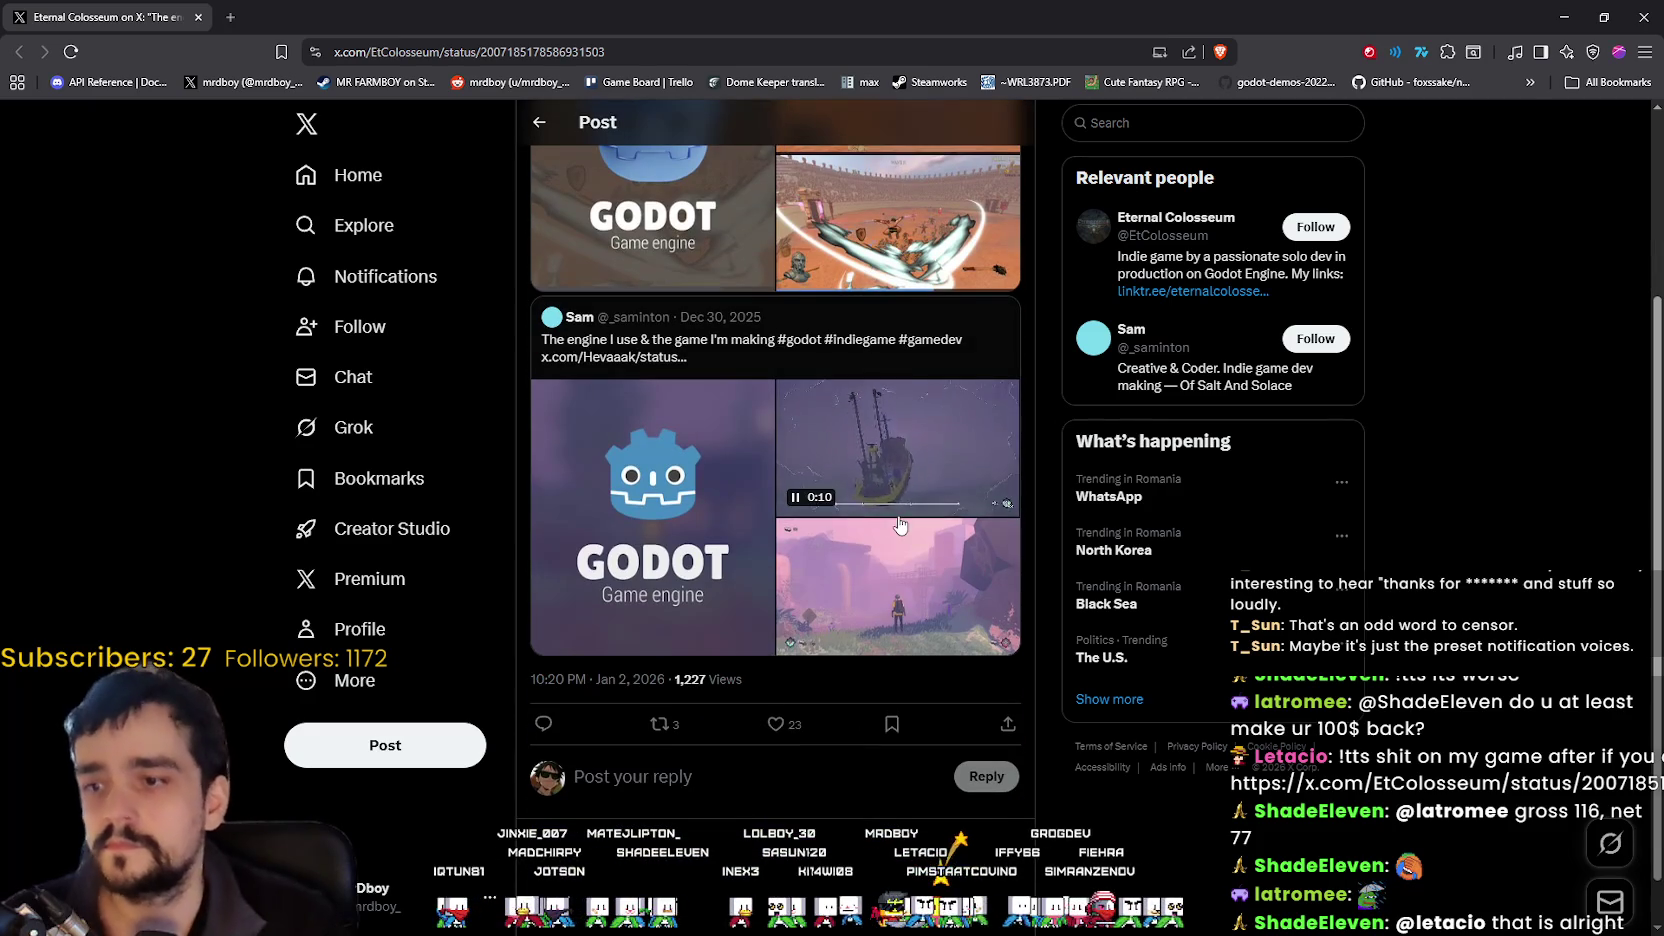
scroll(896, 262, up, 3)
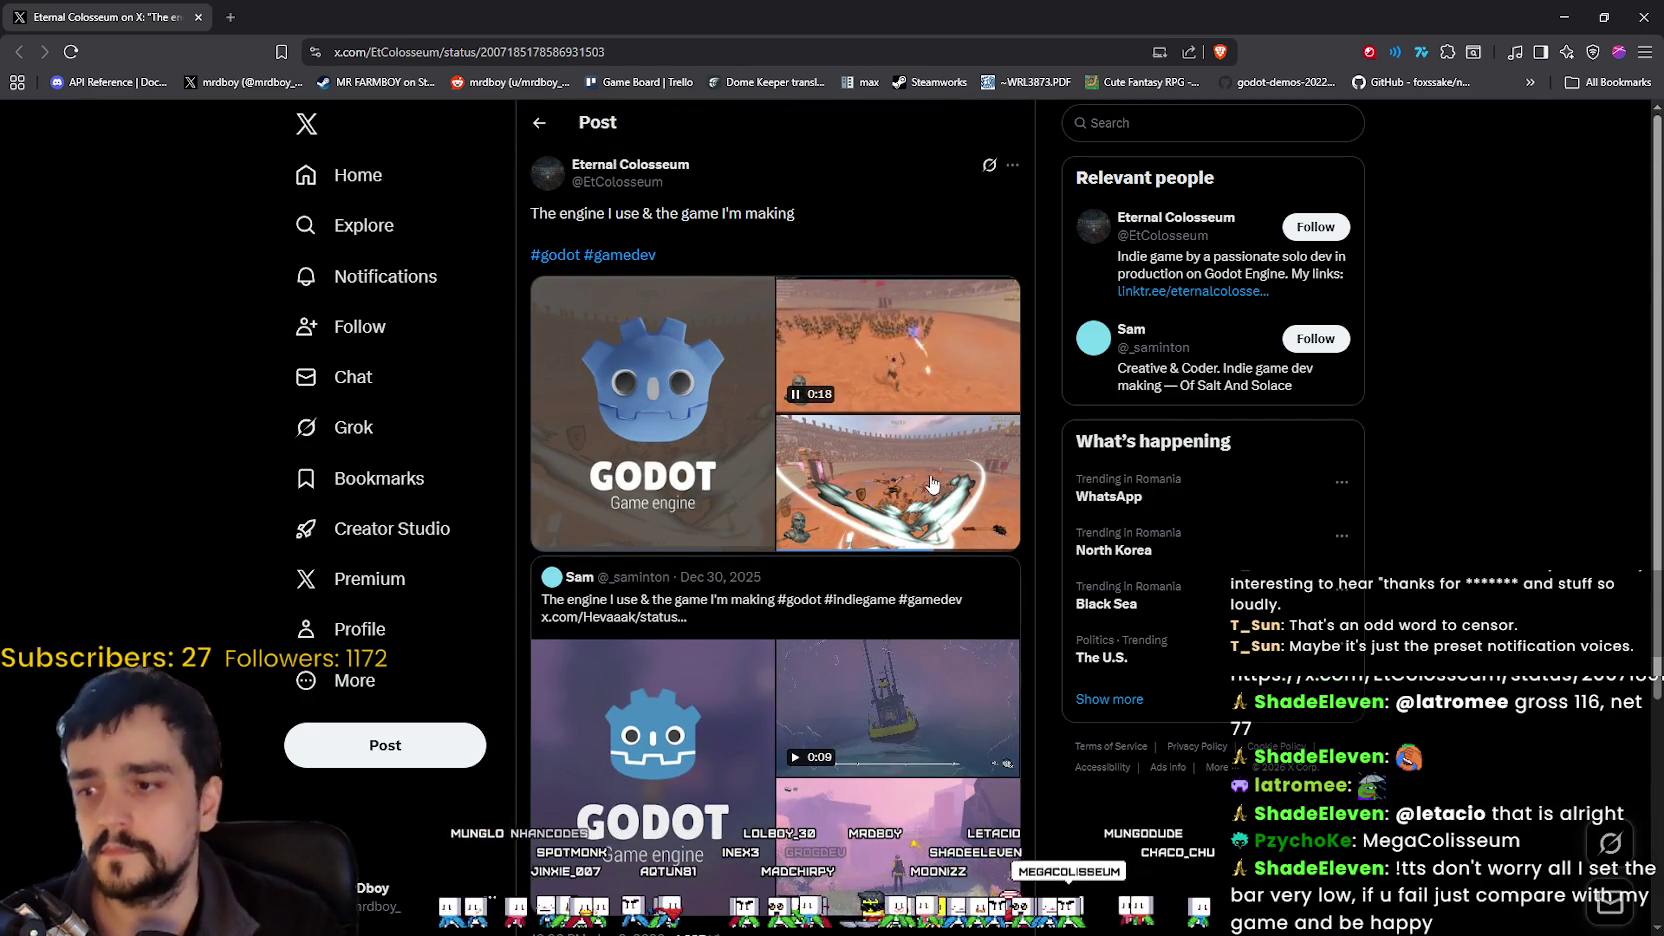
scroll(929, 449, down, 2)
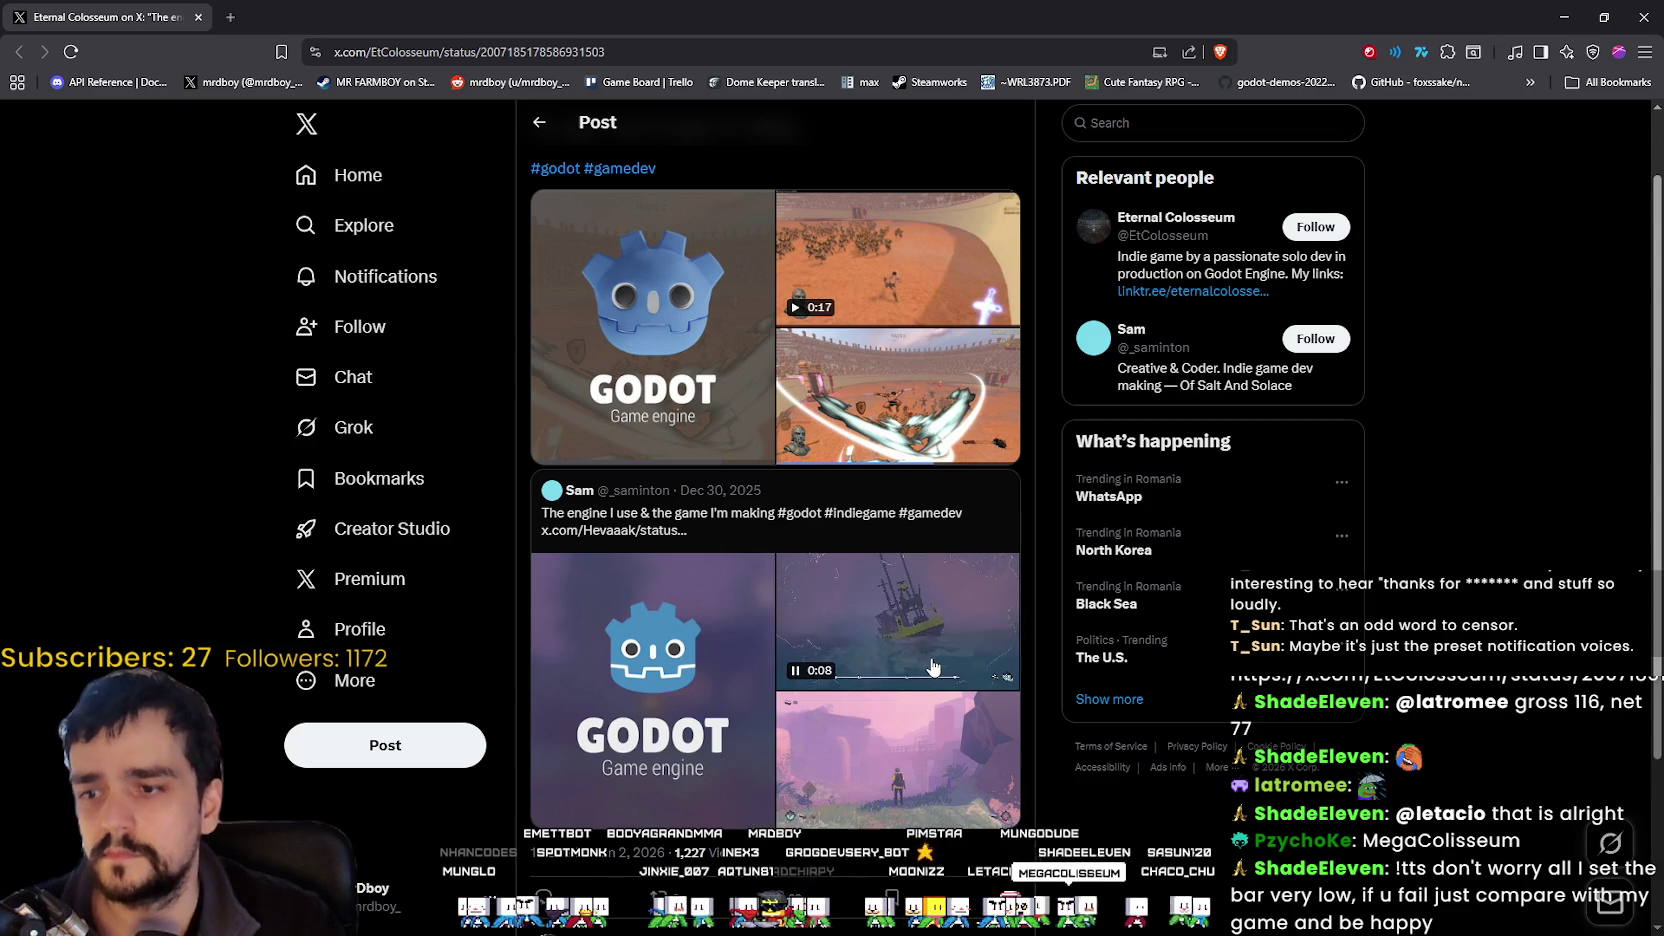
scroll(932, 688, up, 2)
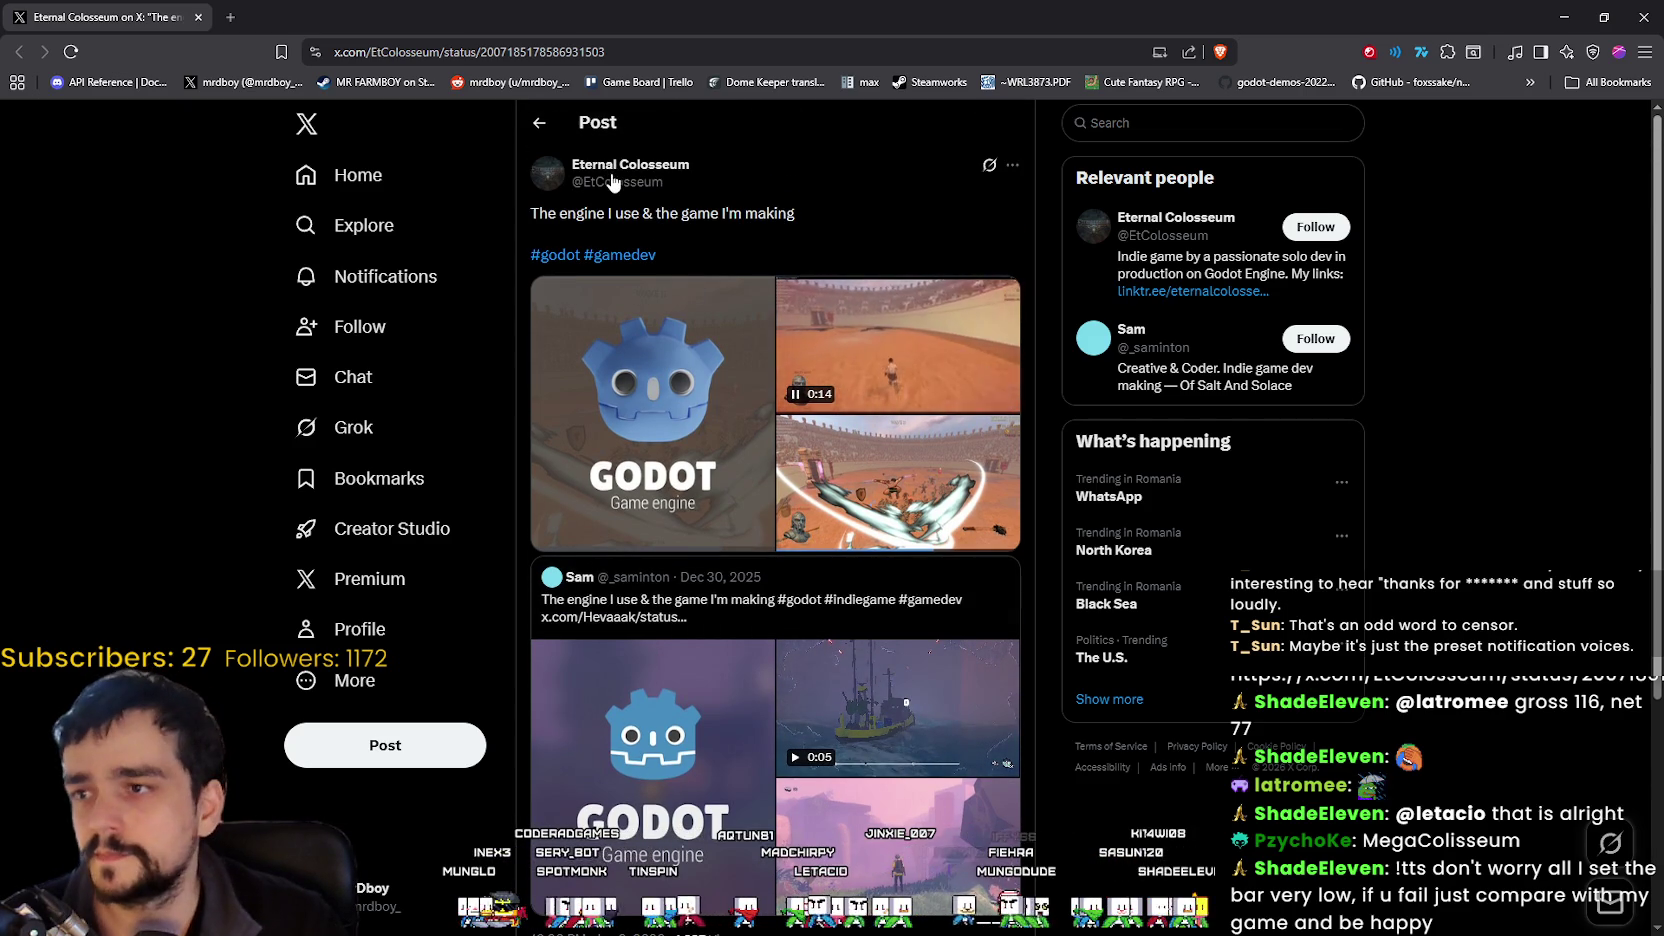
Follow the post's author and open the top-right gameplay video in the media viewer.
mouse_move(651, 172)
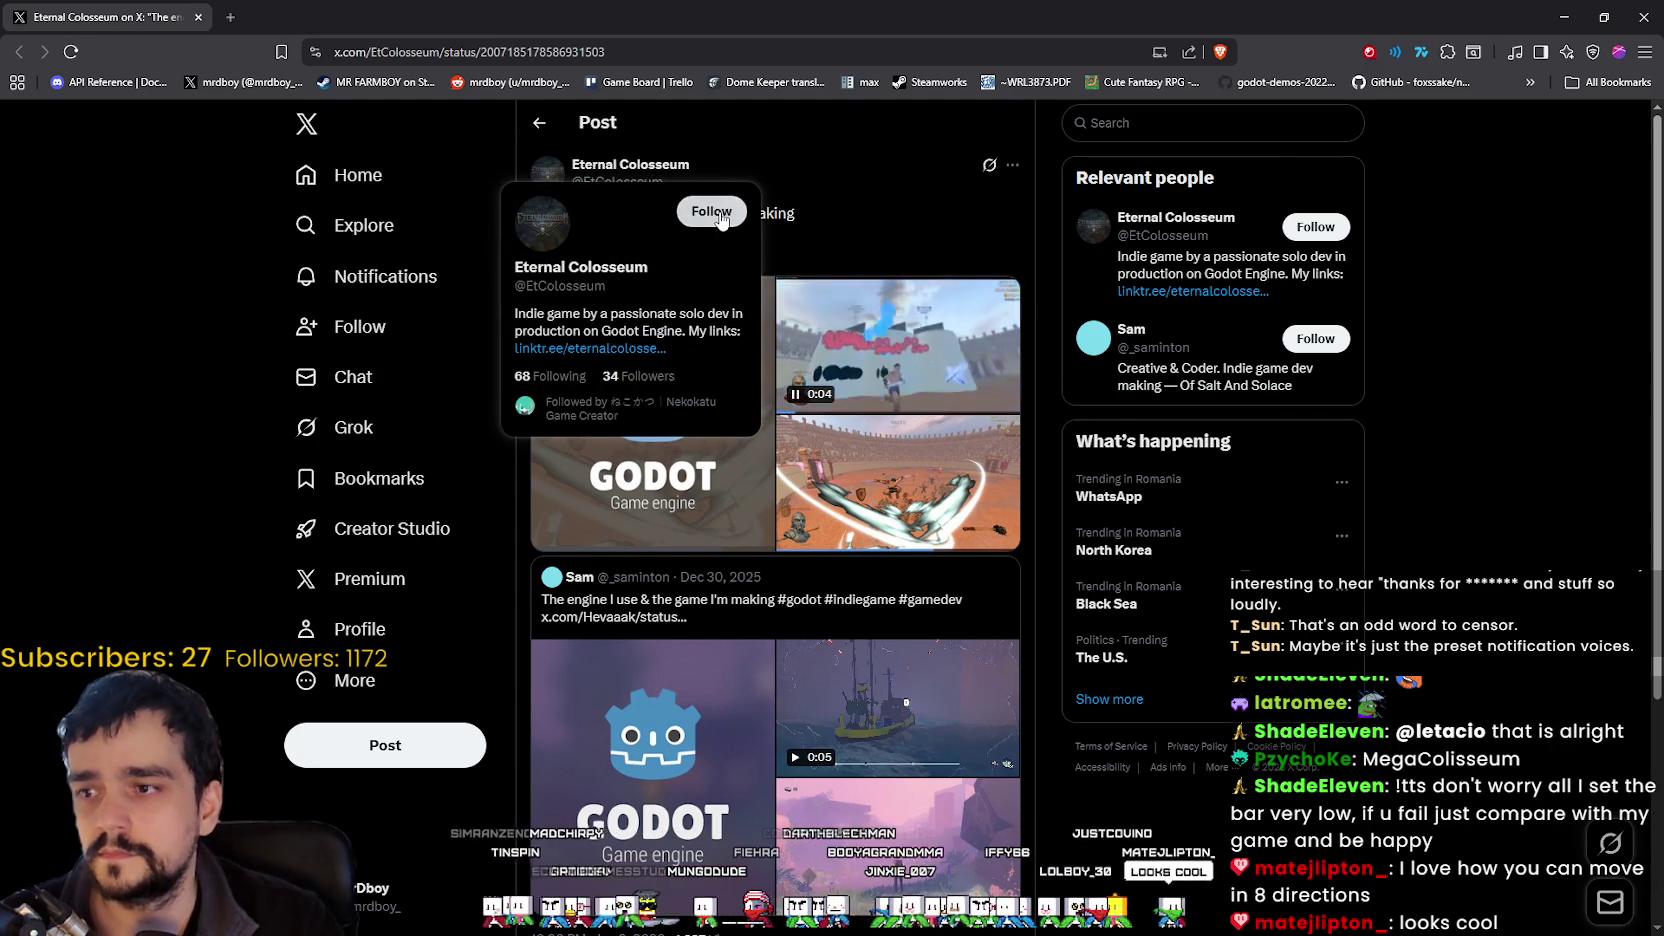
click(727, 218)
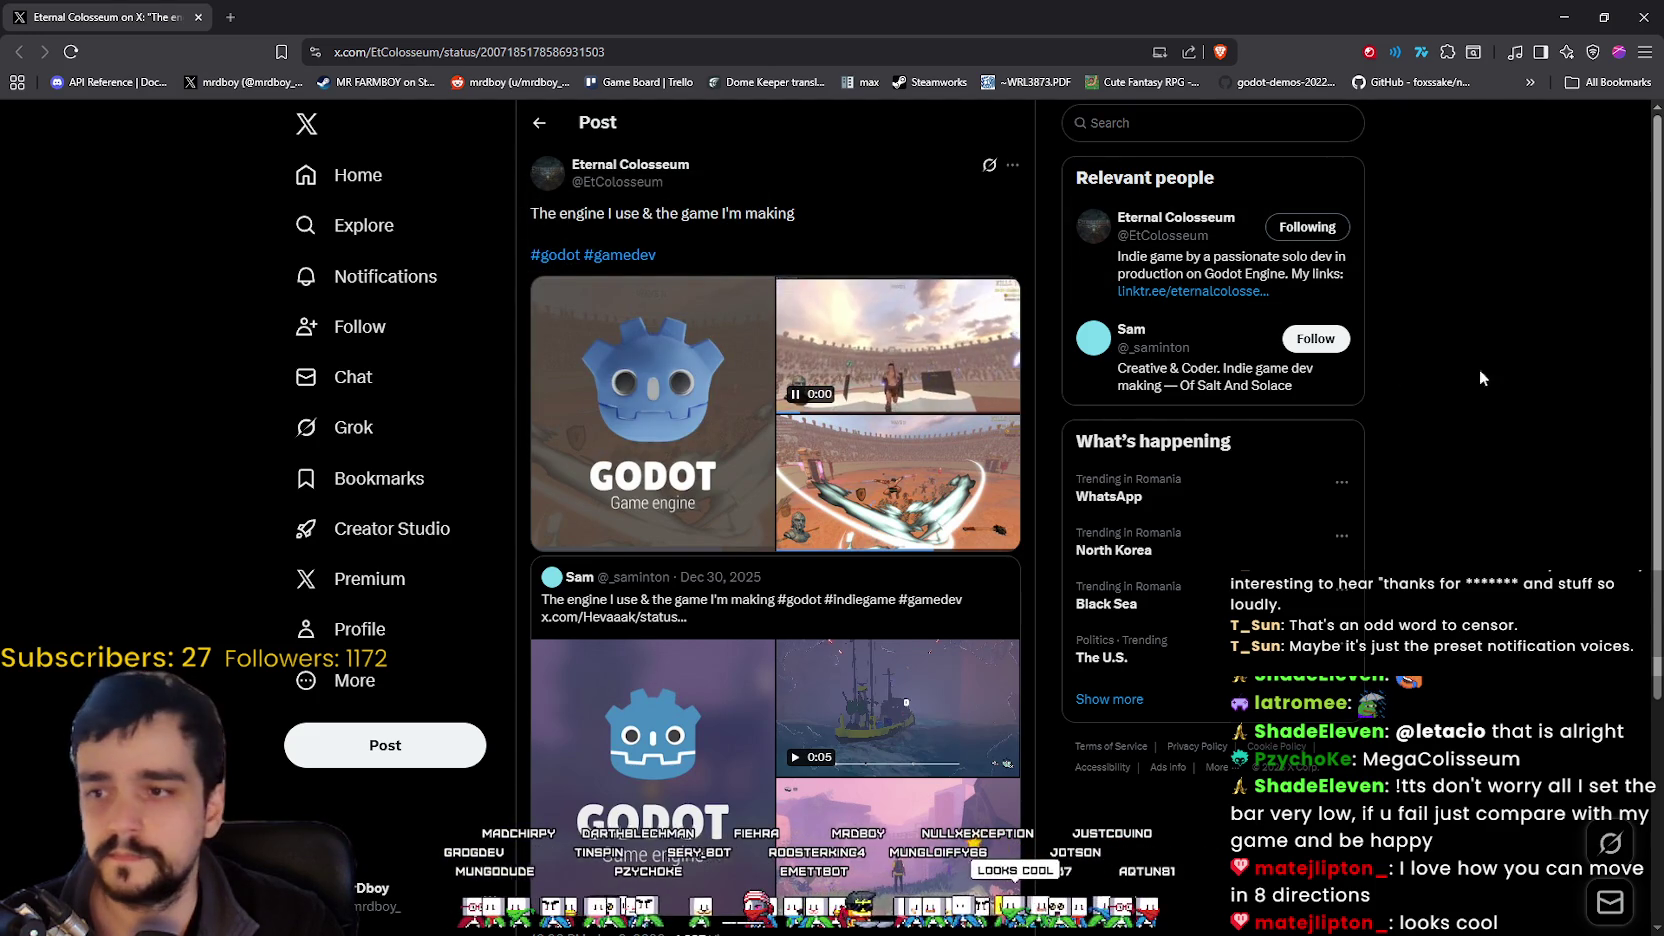
click(927, 338)
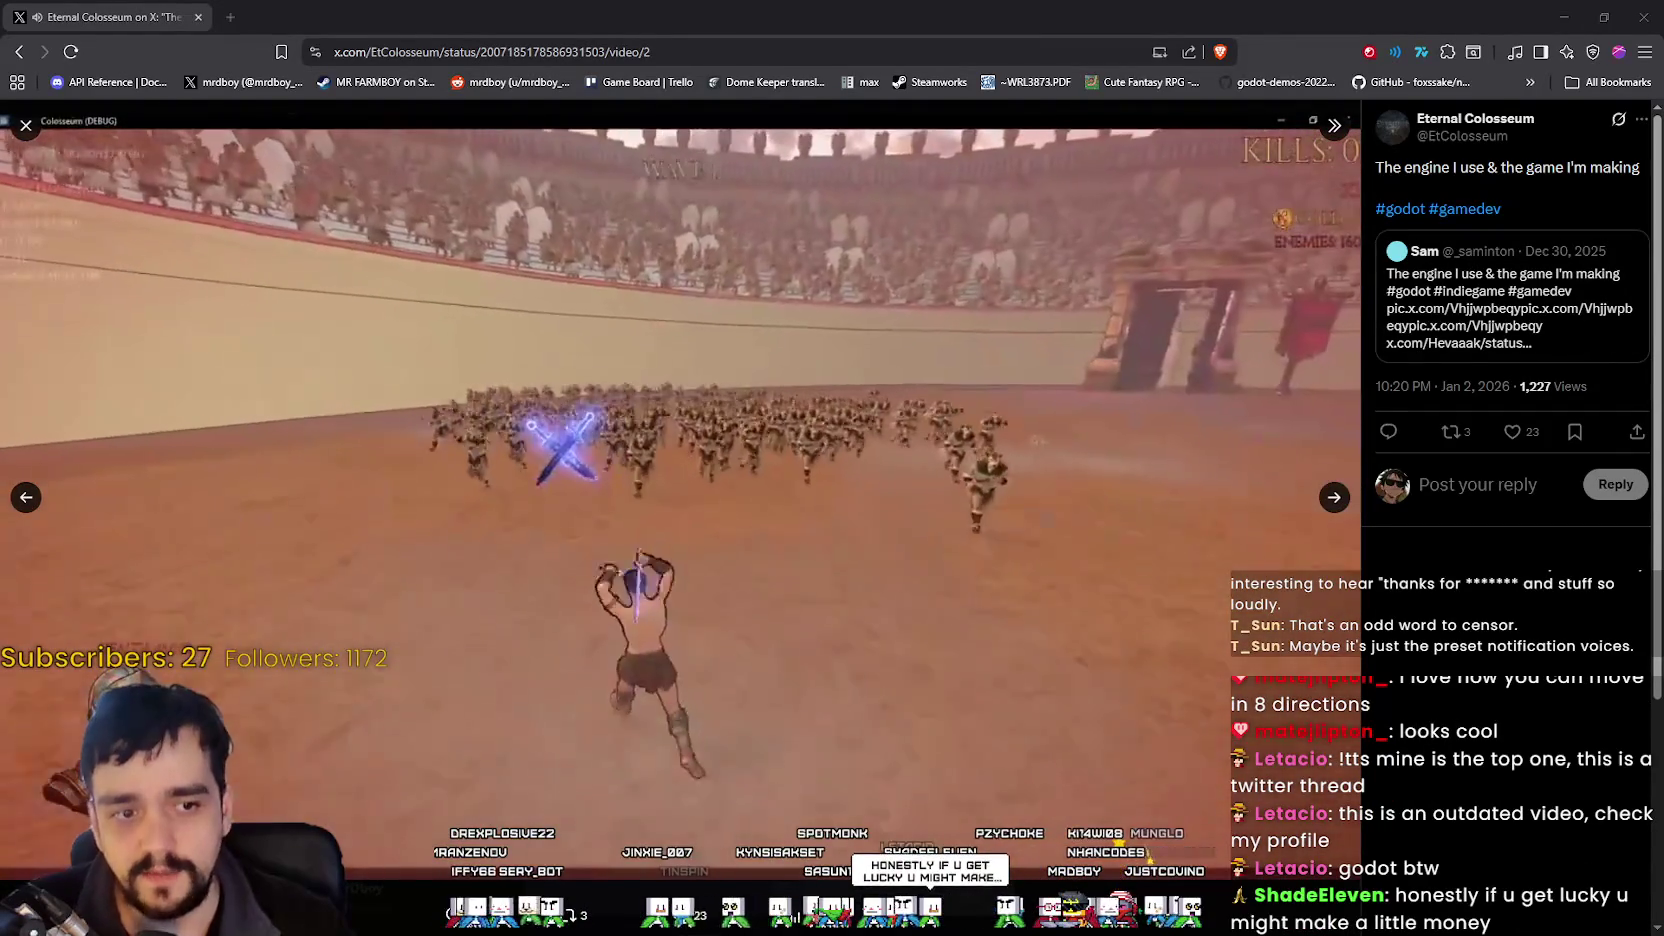
Select the two cage-fight entries in Games.txt, then move the notes window aside.
key(alt+Tab)
scroll(516, 325, down, 3)
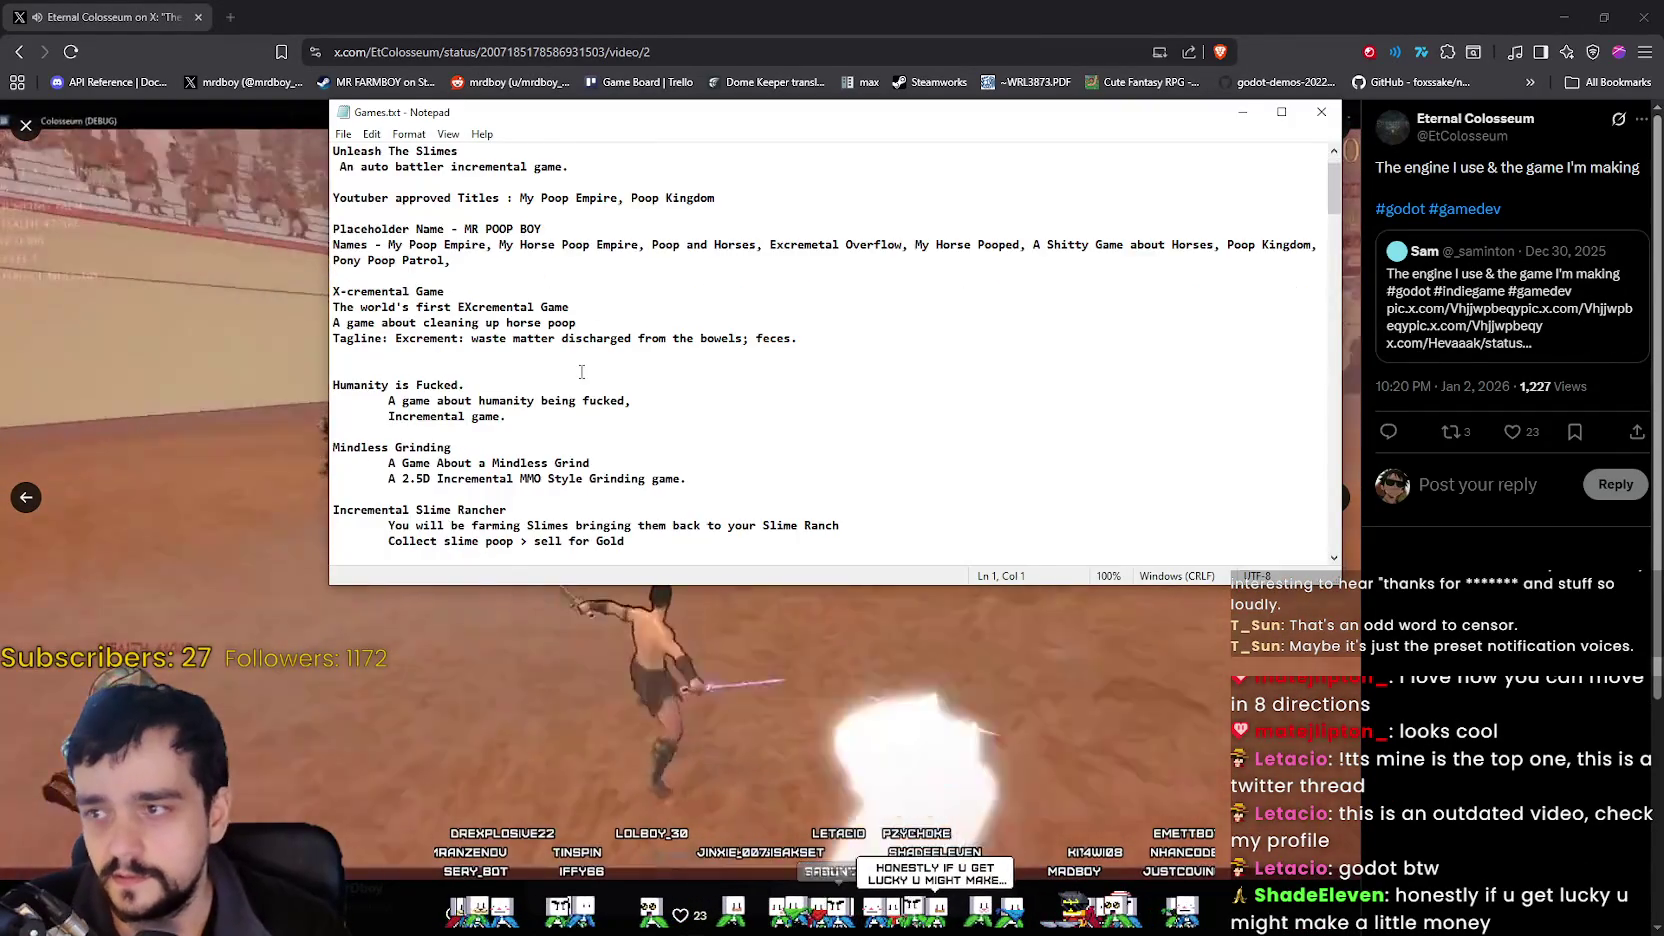
scroll(516, 325, down, 5)
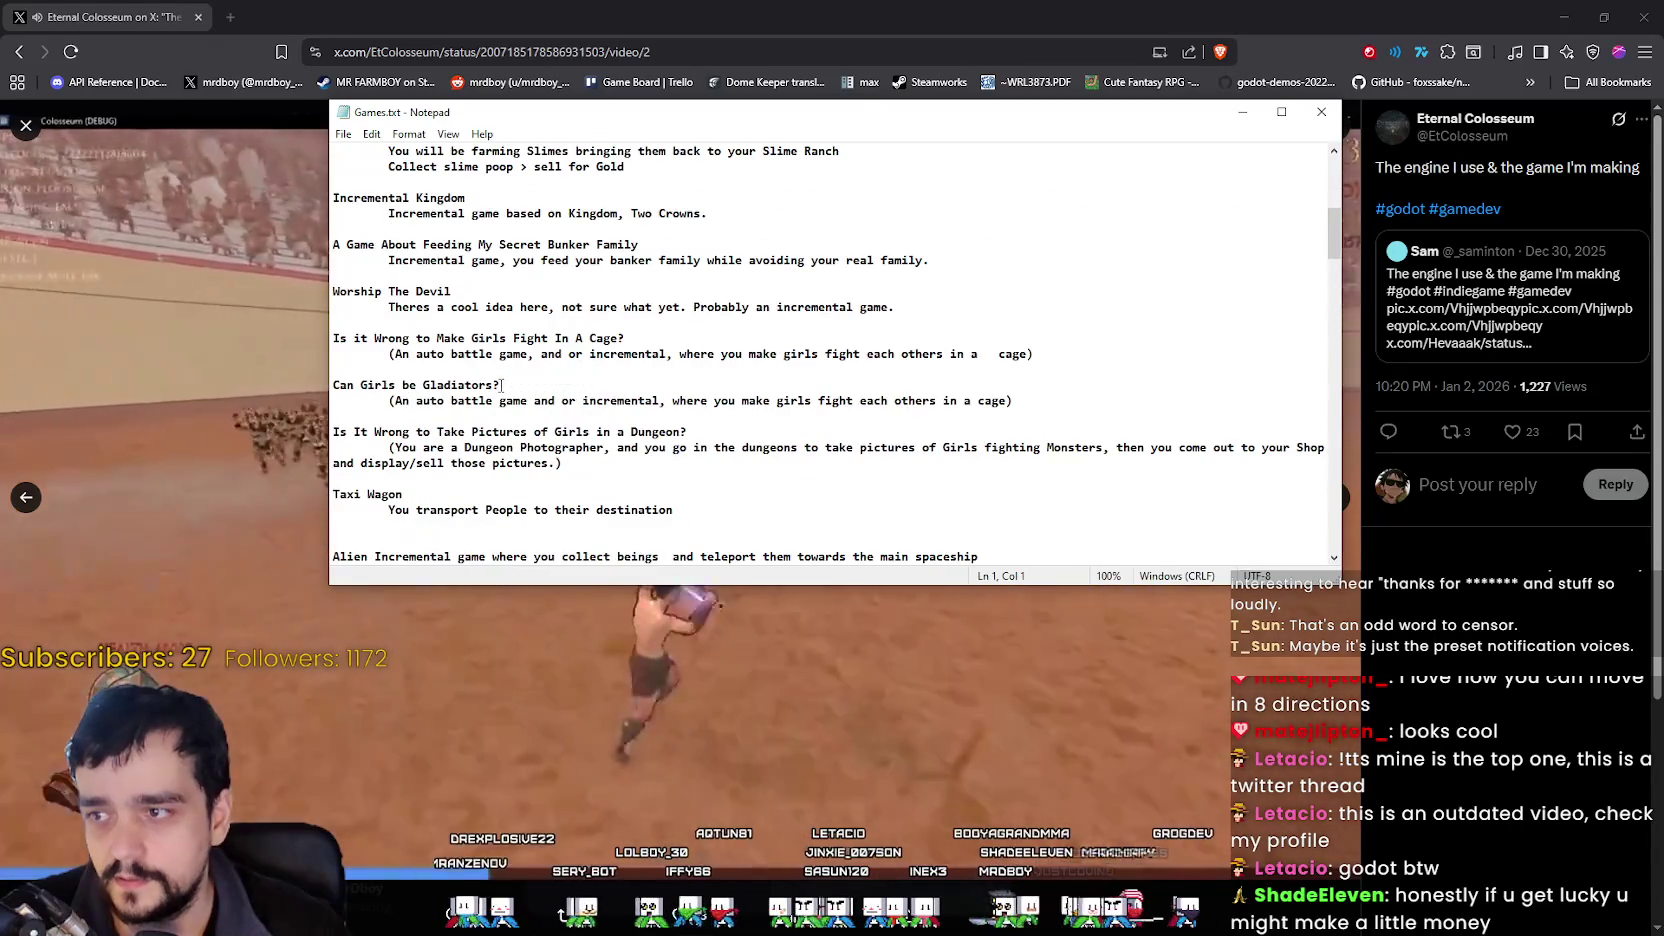
scroll(526, 335, down, 1)
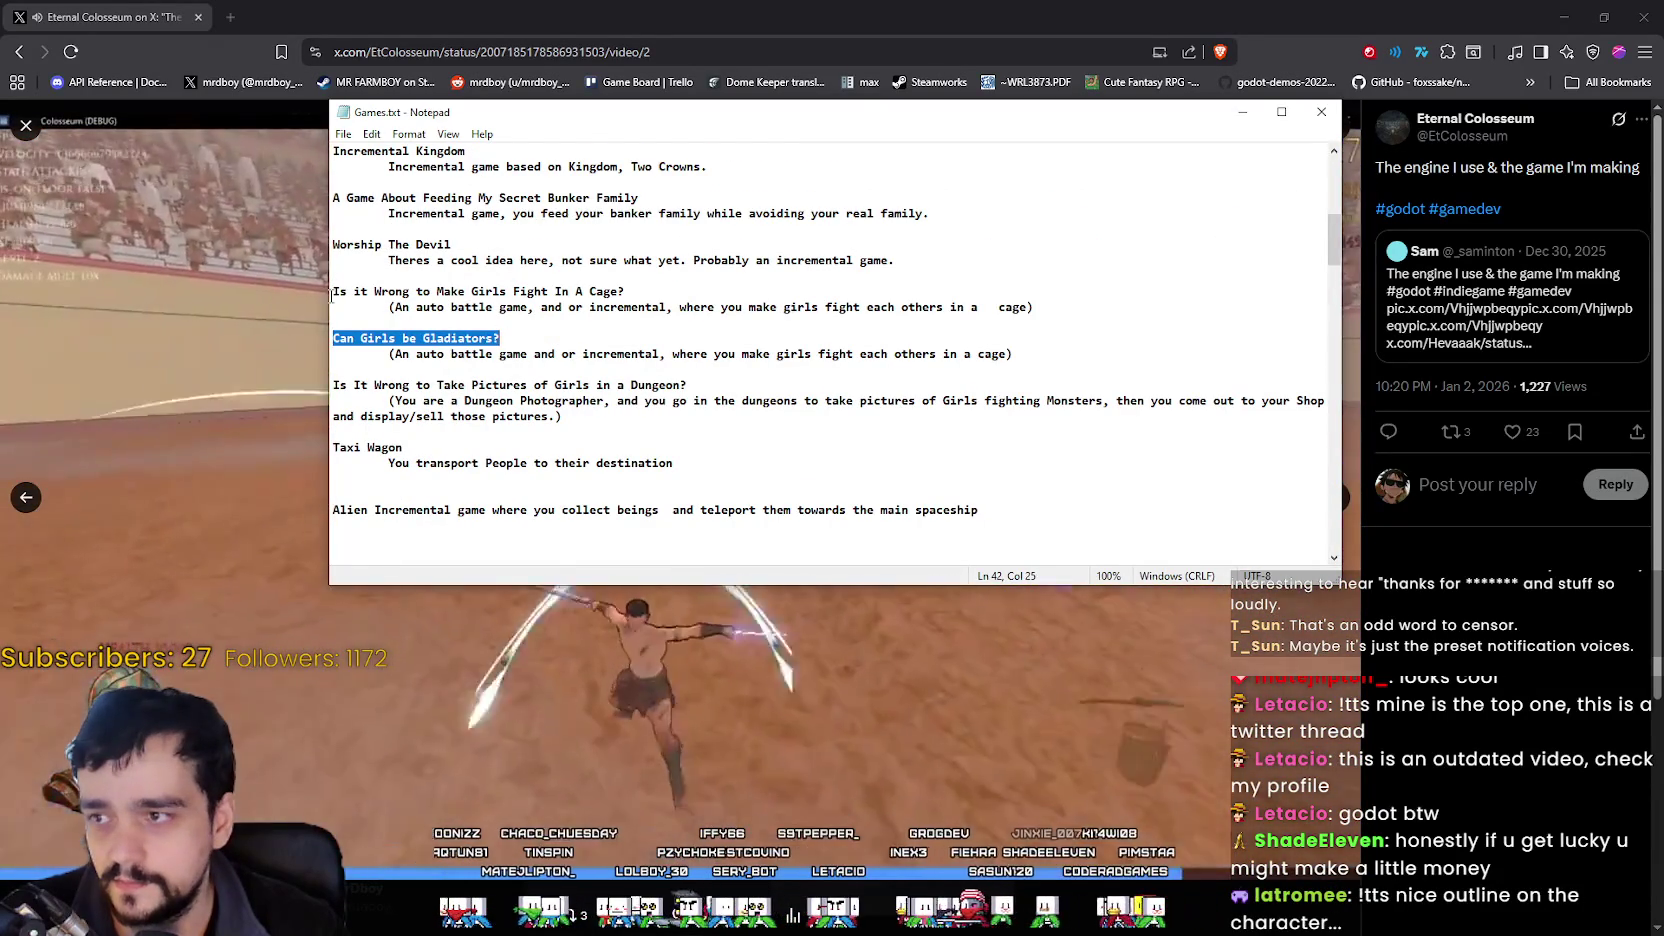
drag(333, 292, 339, 293)
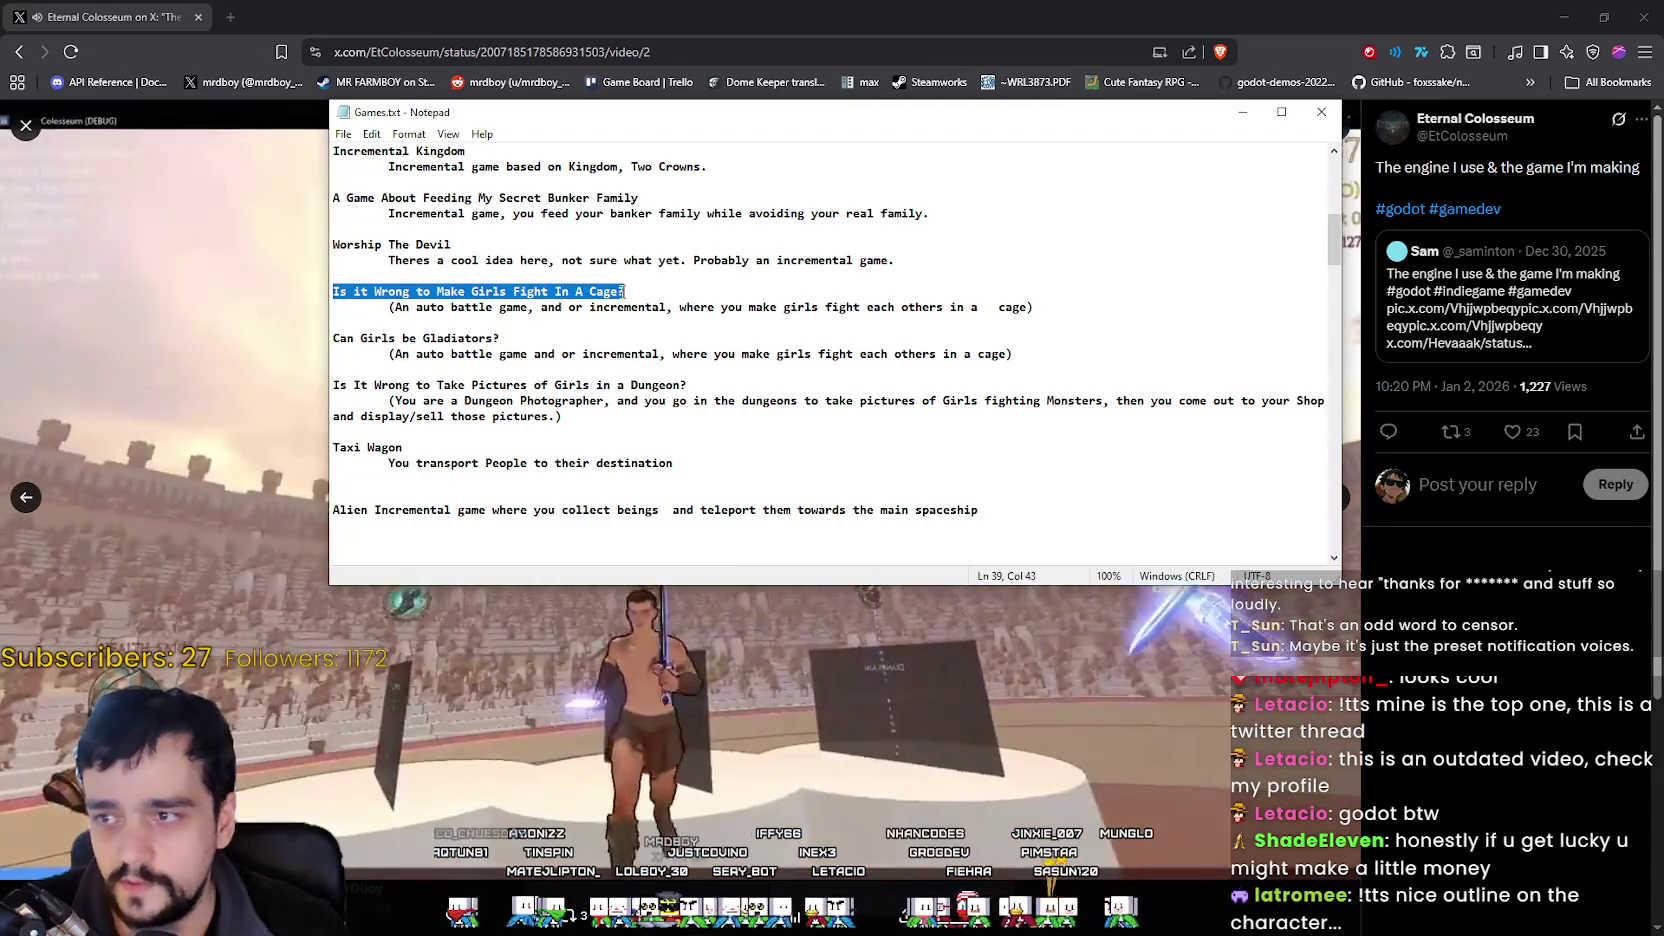
mouse_move(657, 293)
mouse_down()
mouse_move(701, 320)
mouse_move(1191, 339)
mouse_up()
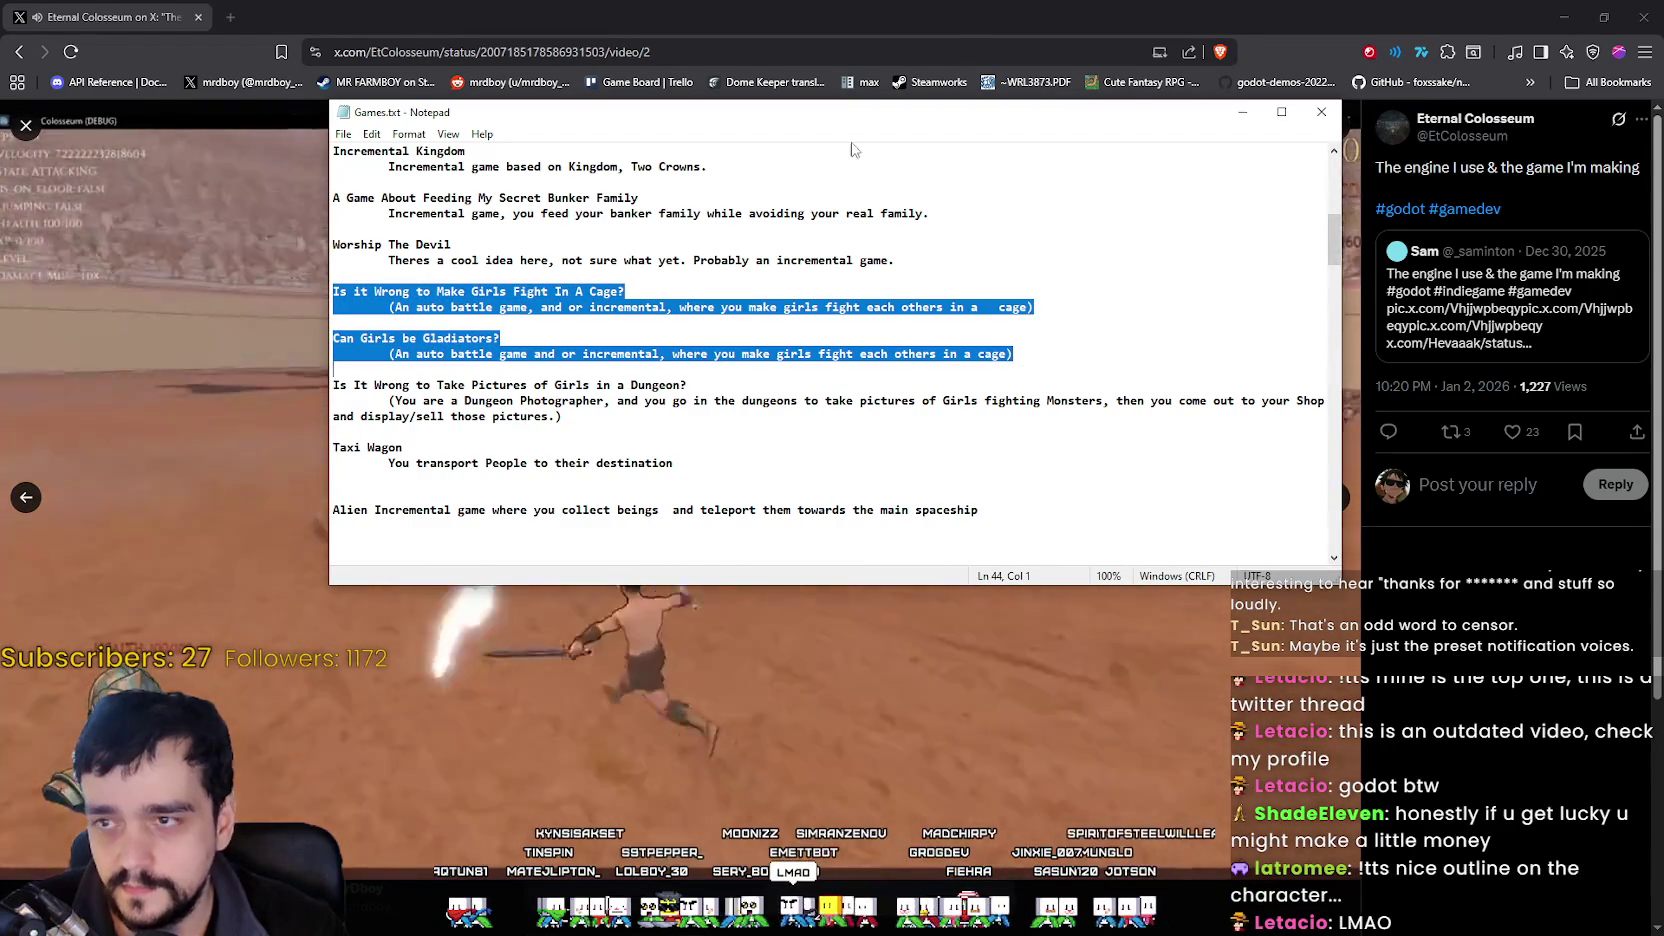
drag(892, 124, 1056, 184)
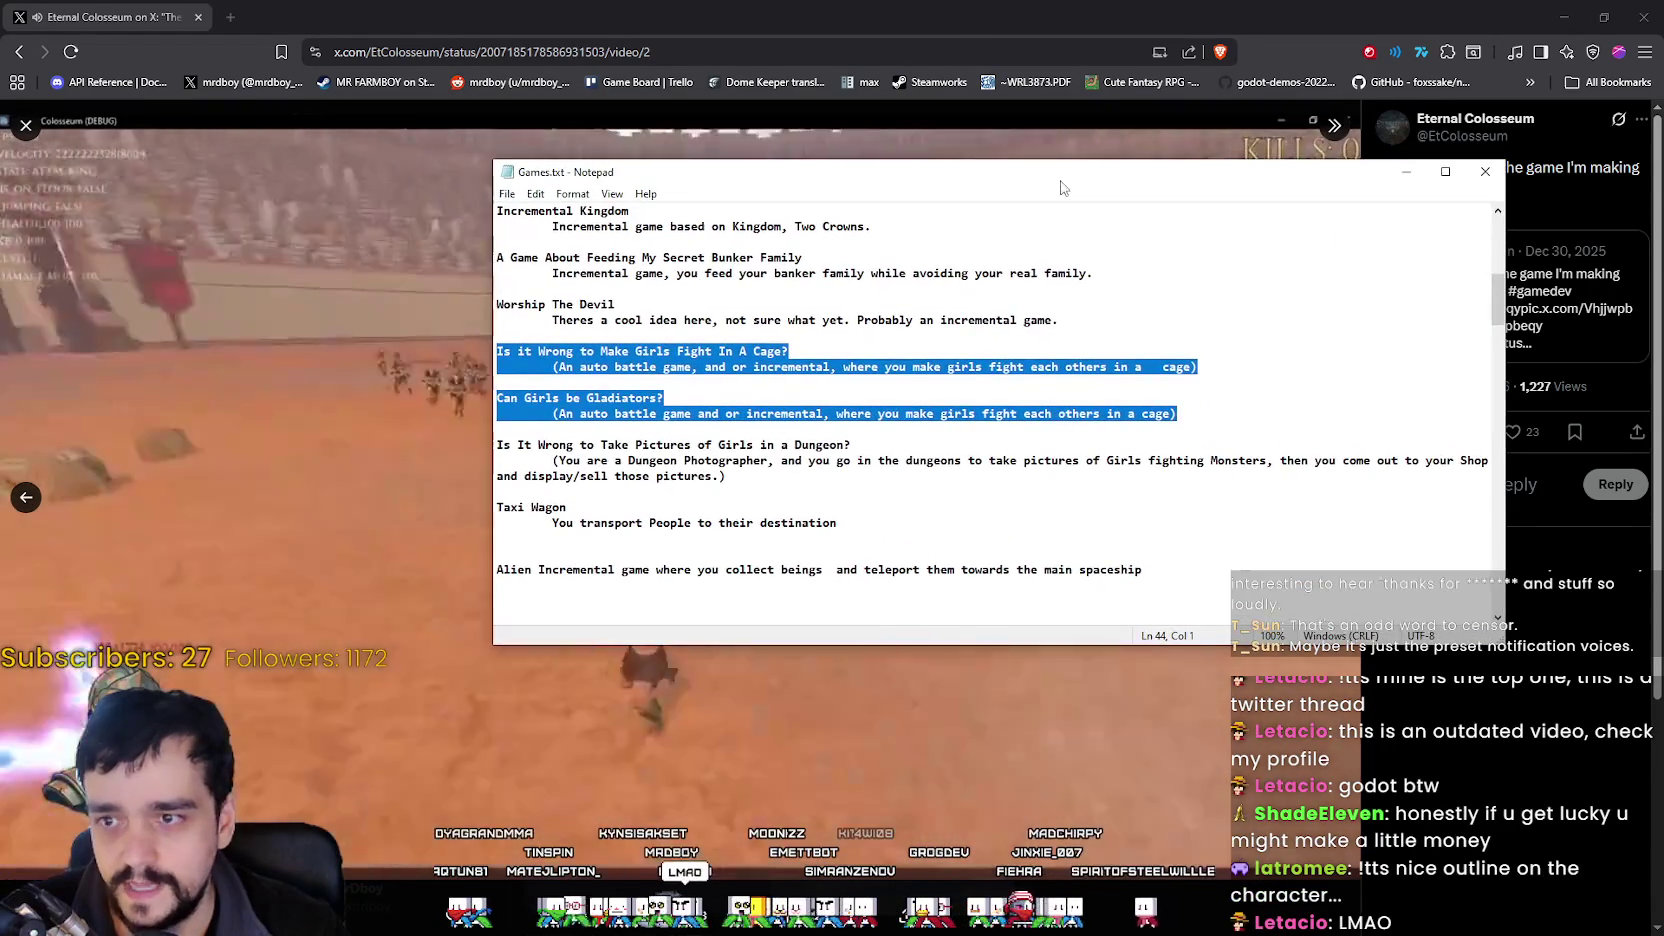
click(1015, 7)
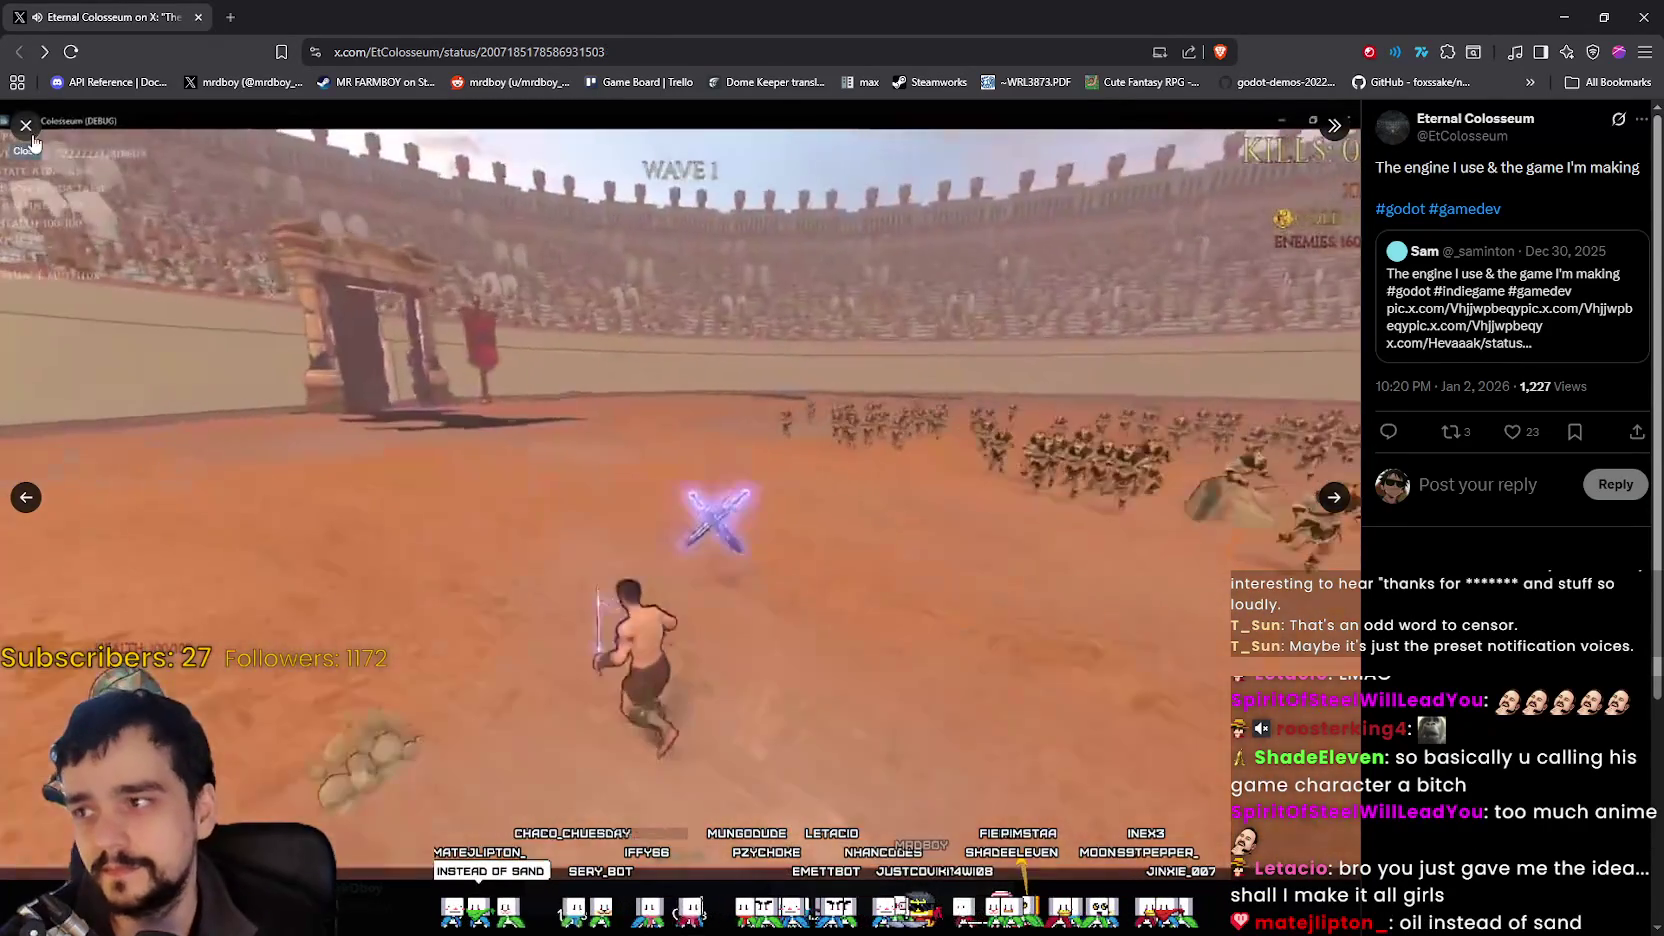
Close the full-size video view and open the Eternal Colosseum profile page.
key(Escape)
click(620, 164)
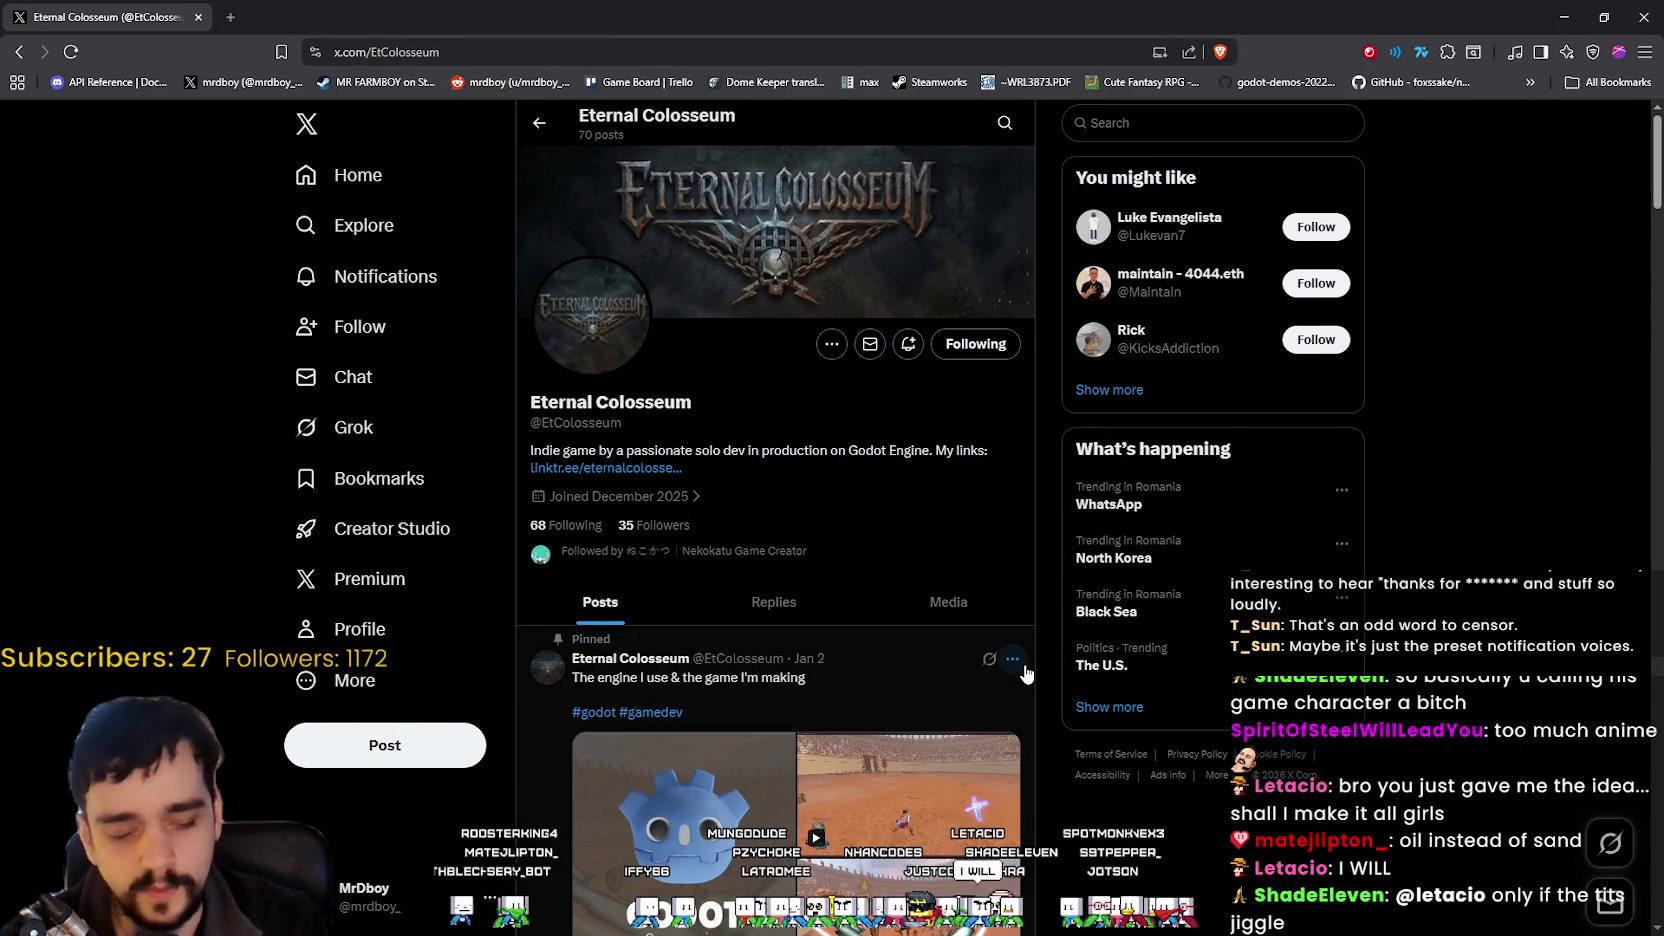
Scroll the Eternal Colosseum posts down to the Mar 4 'I broke my own game with THIS build!' video.
scroll(1325, 831, down, 3)
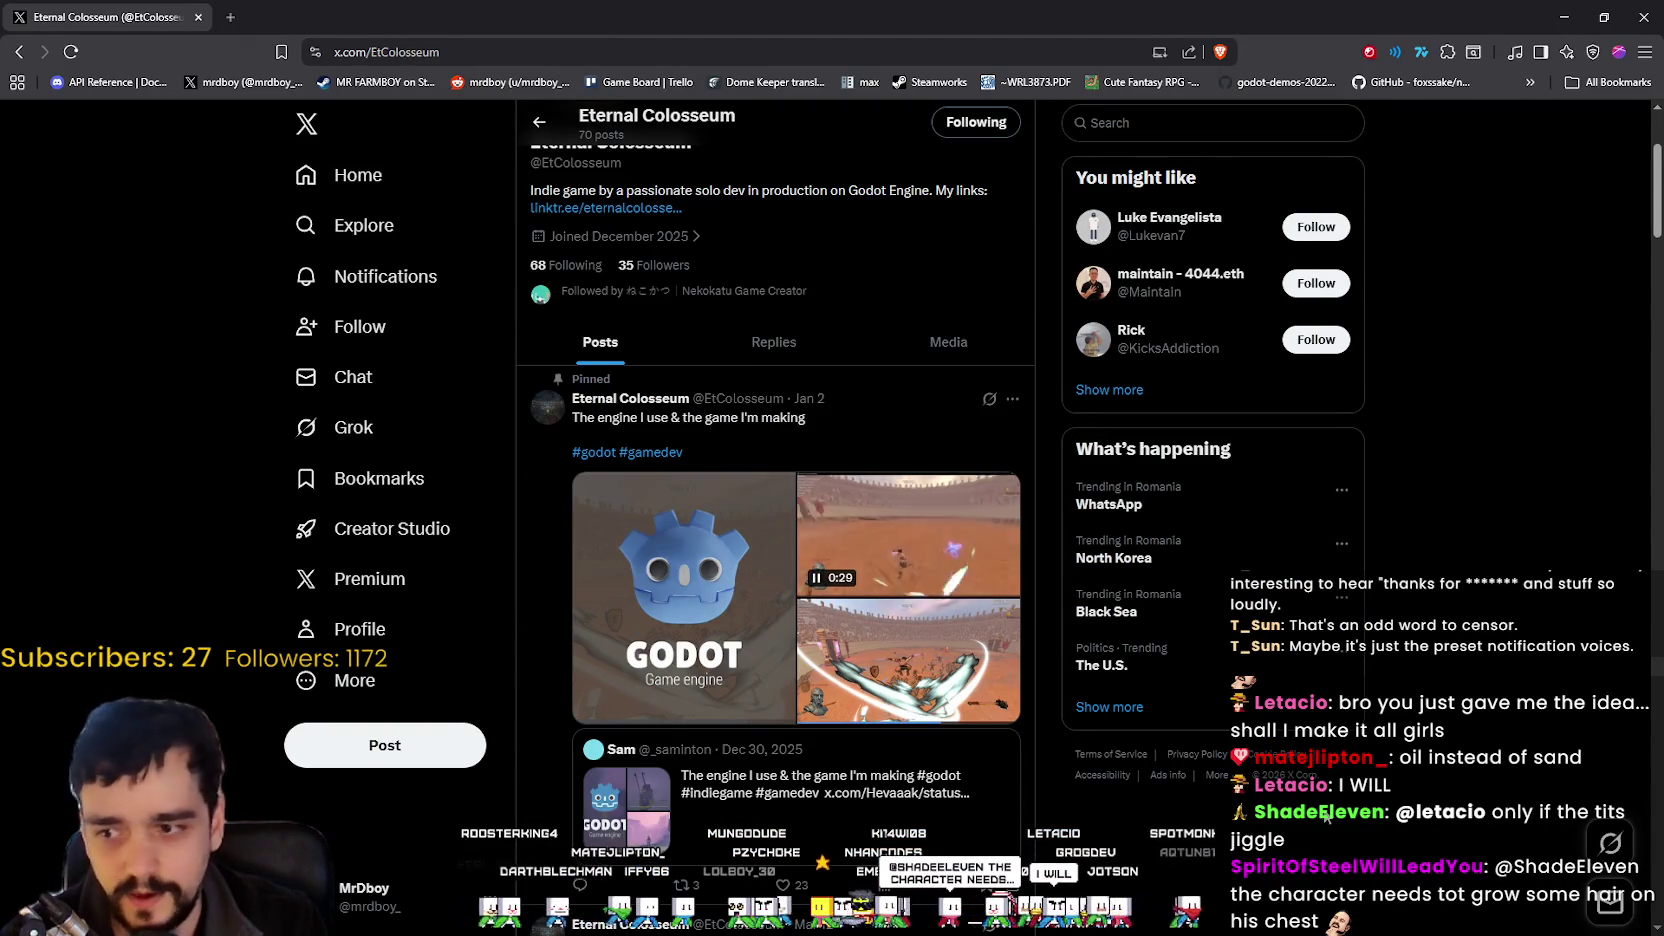
scroll(1300, 796, down, 4)
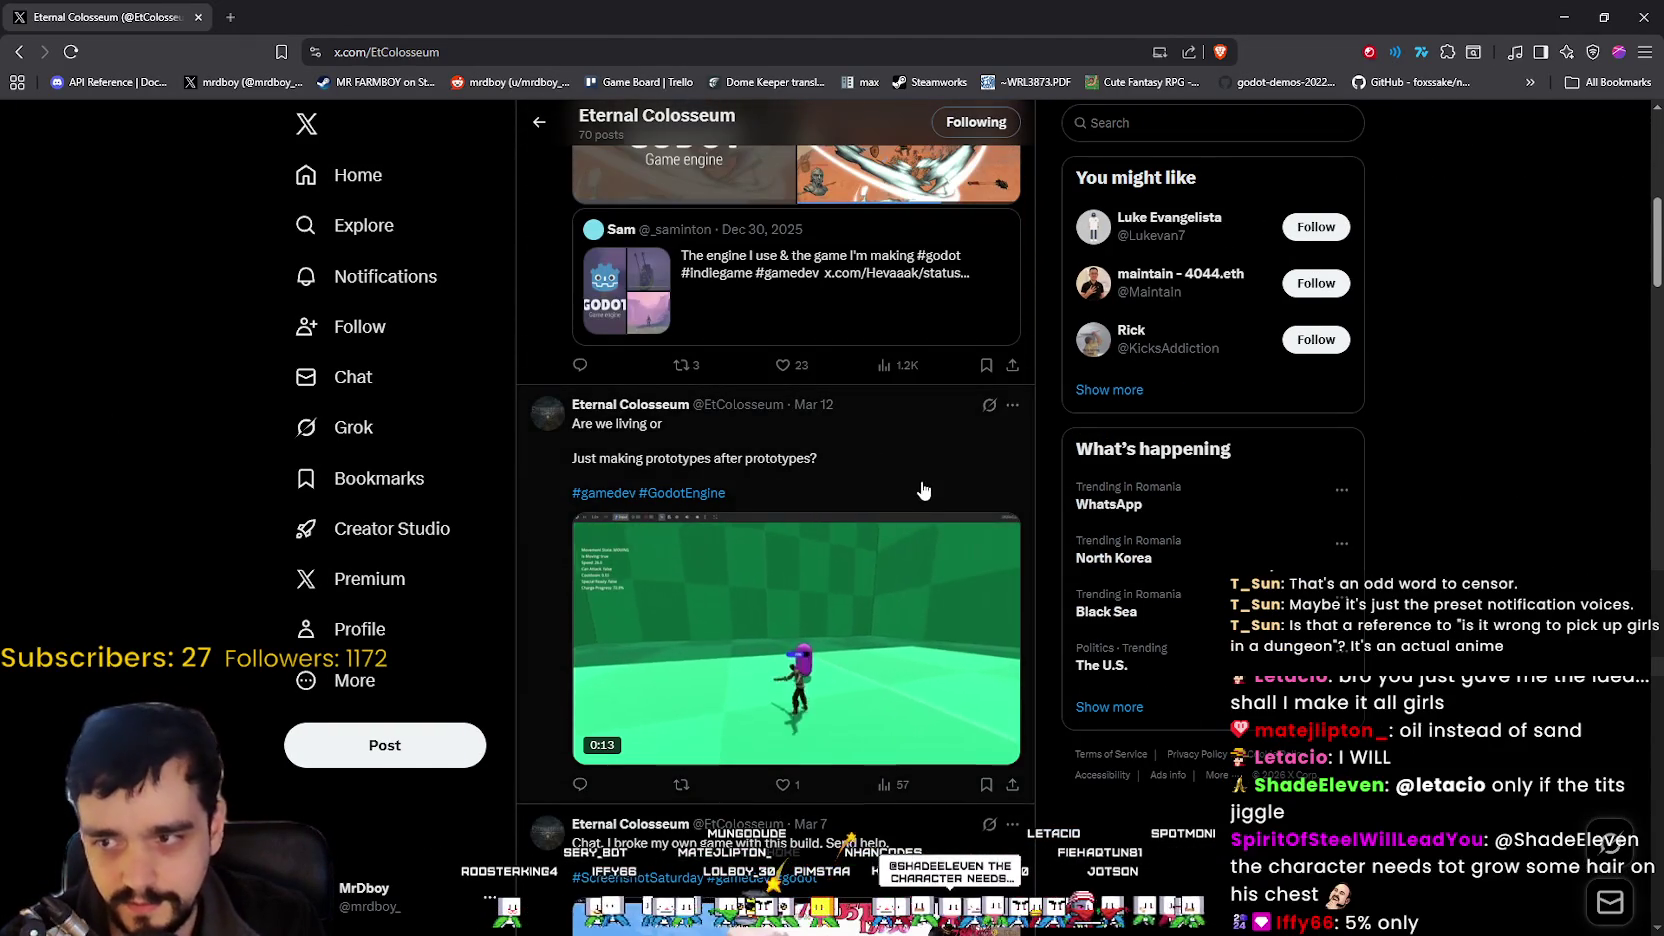
scroll(918, 608, down, 1)
scroll(973, 656, down, 2)
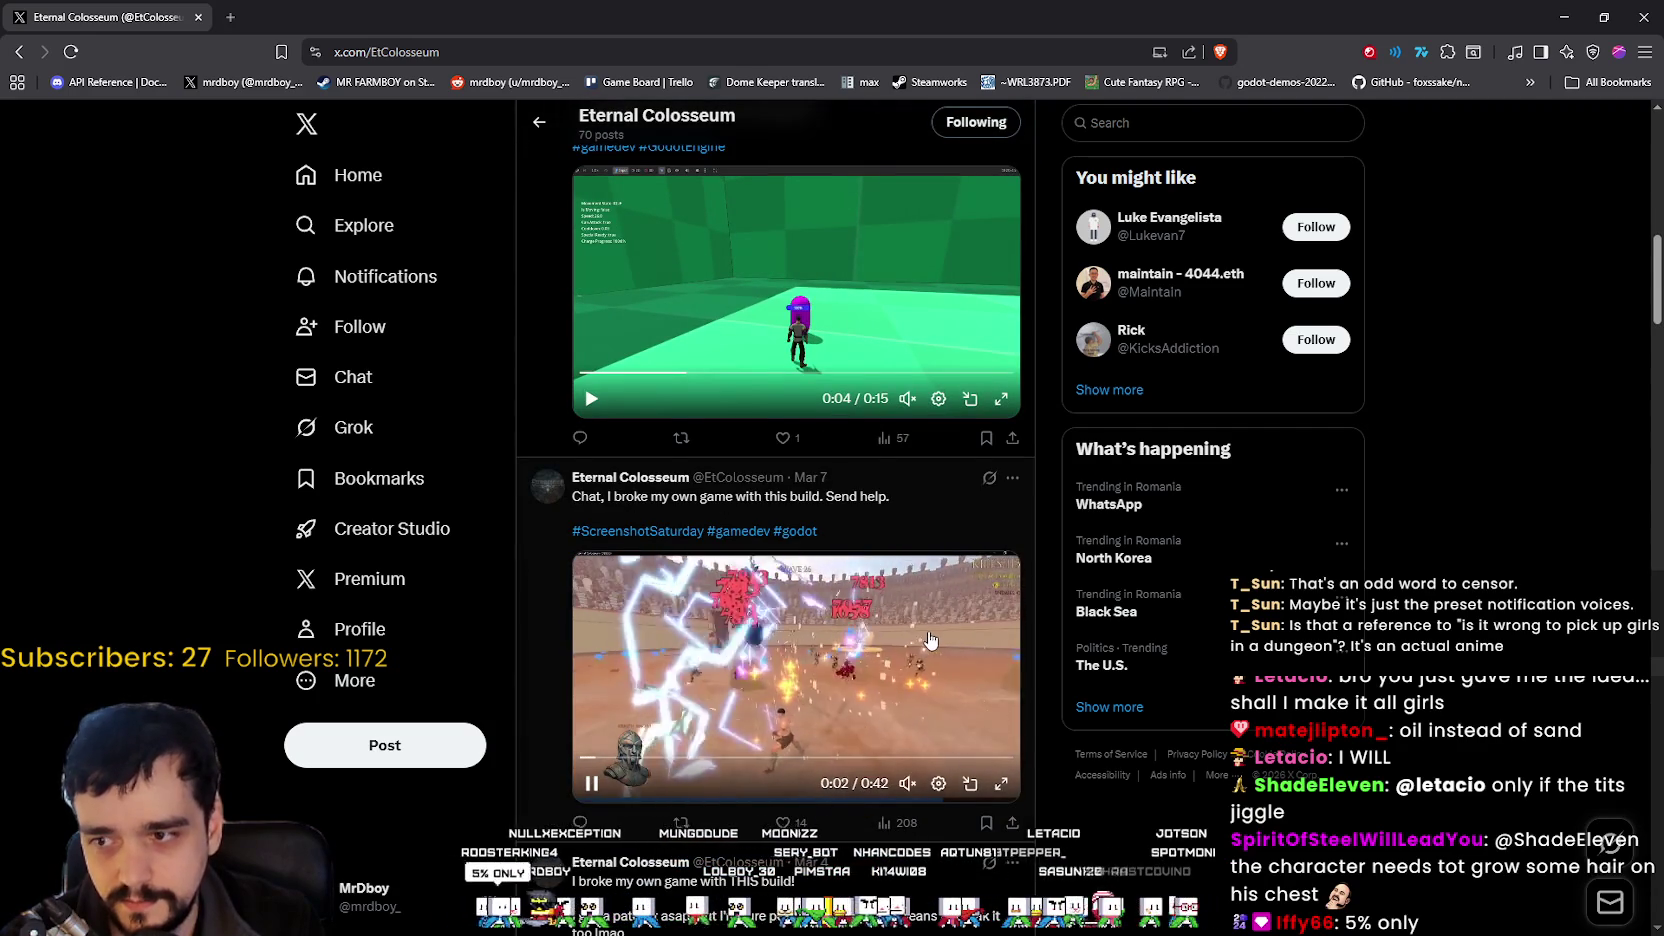
scroll(928, 640, down, 1)
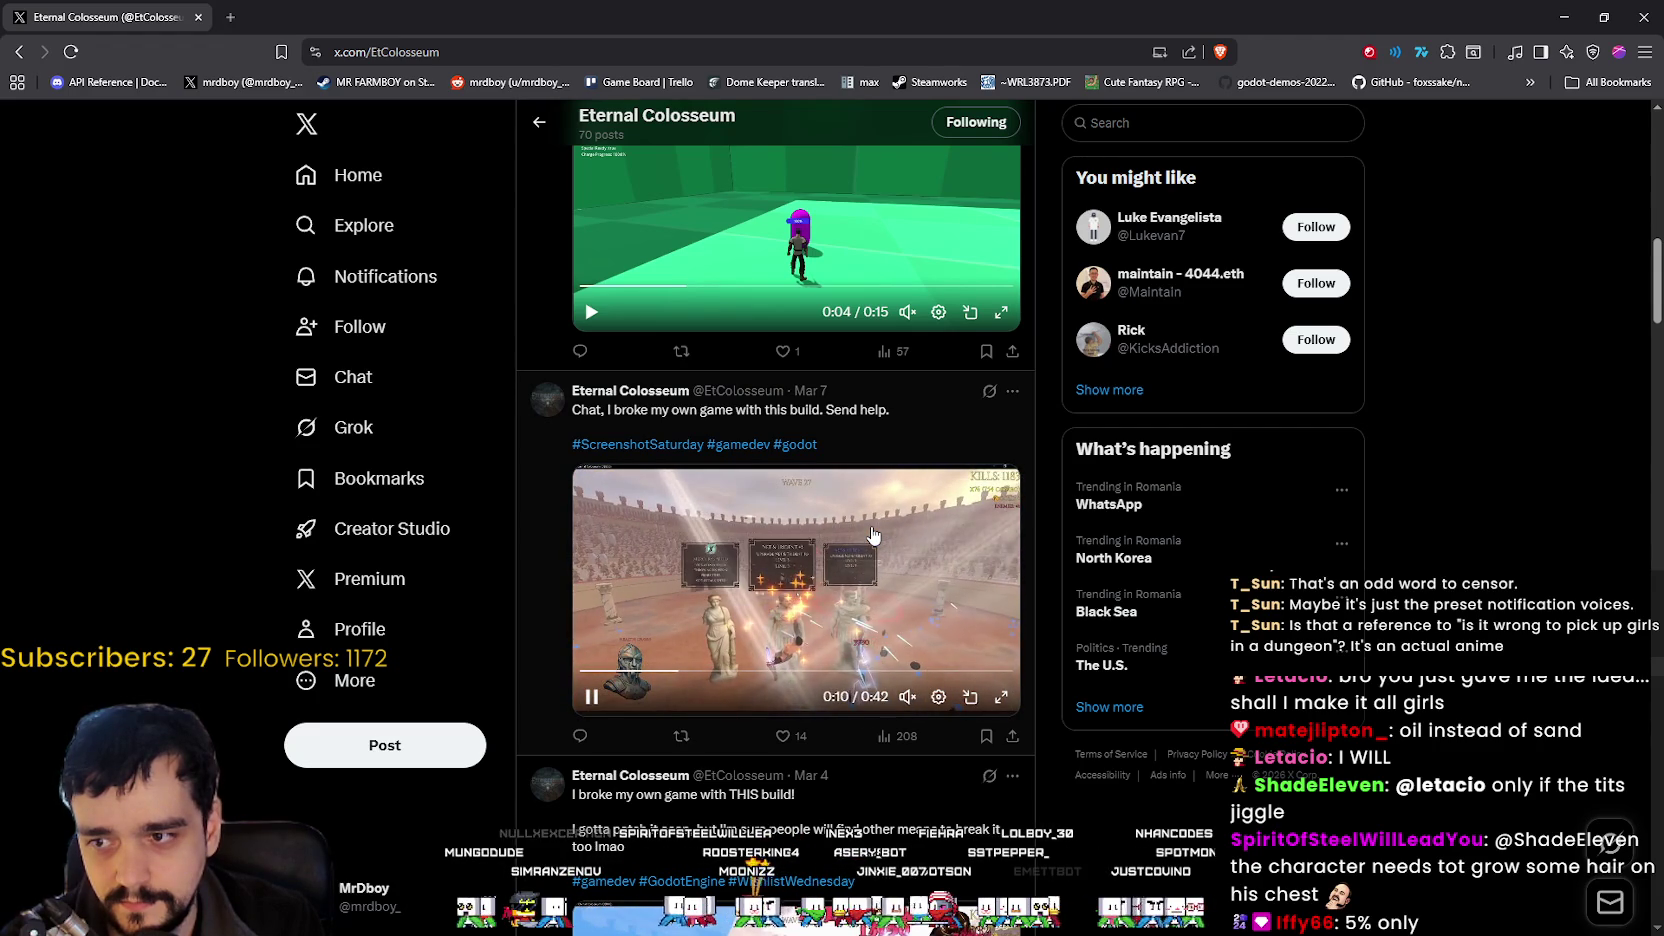
scroll(873, 535, down, 6)
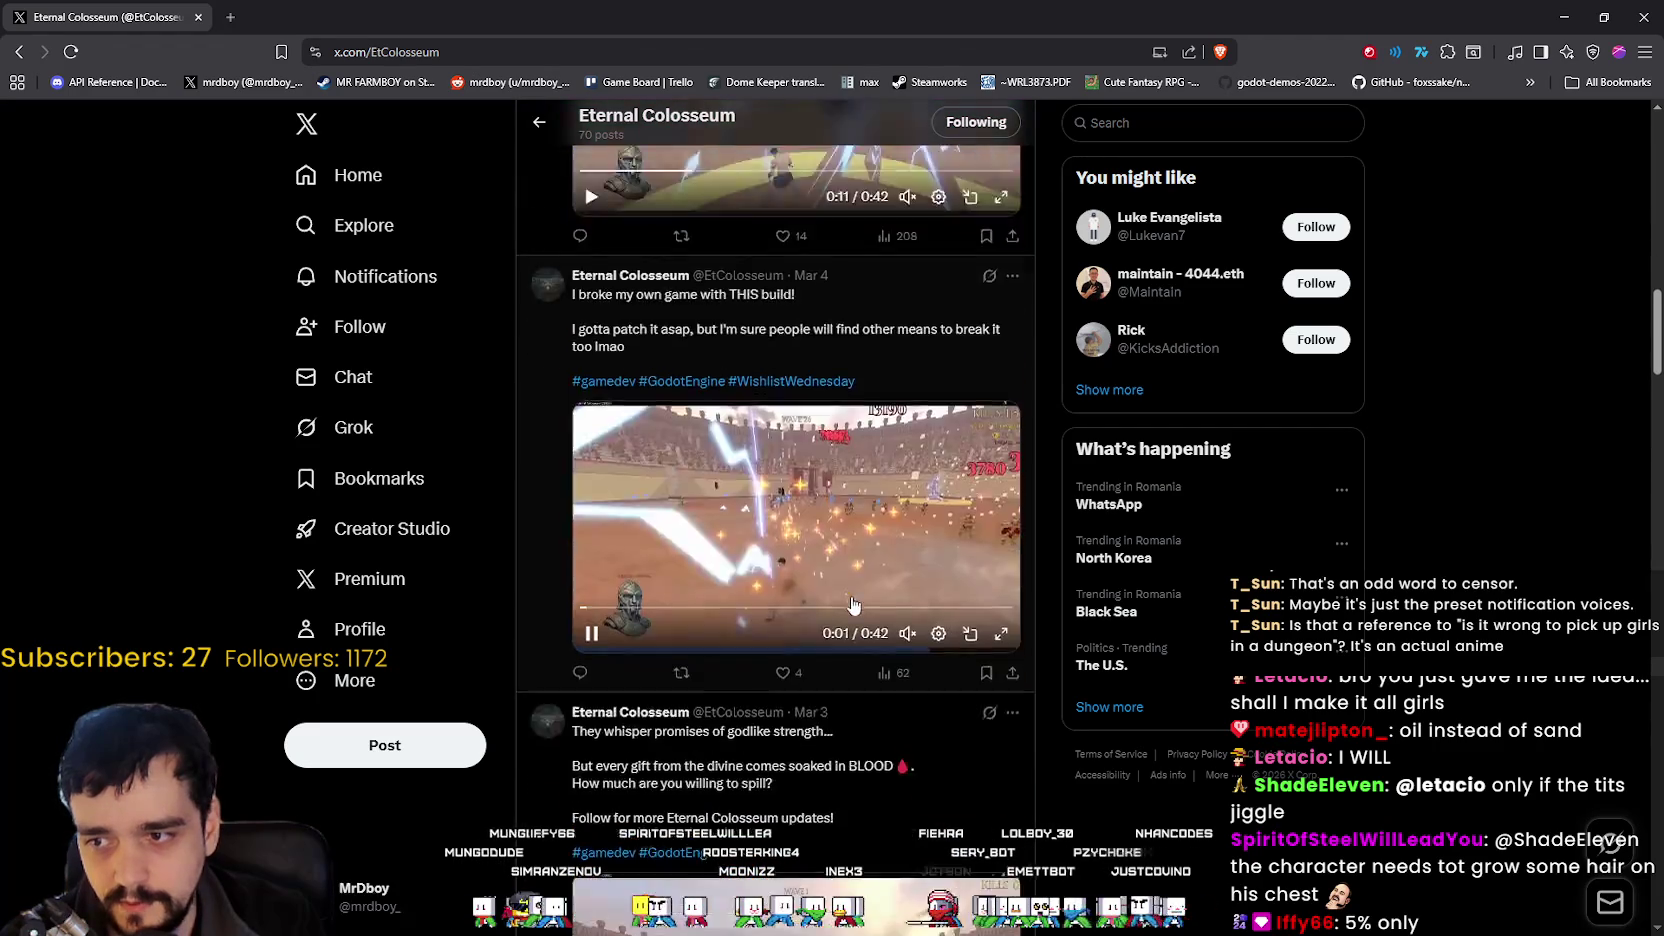
scroll(828, 590, down, 3)
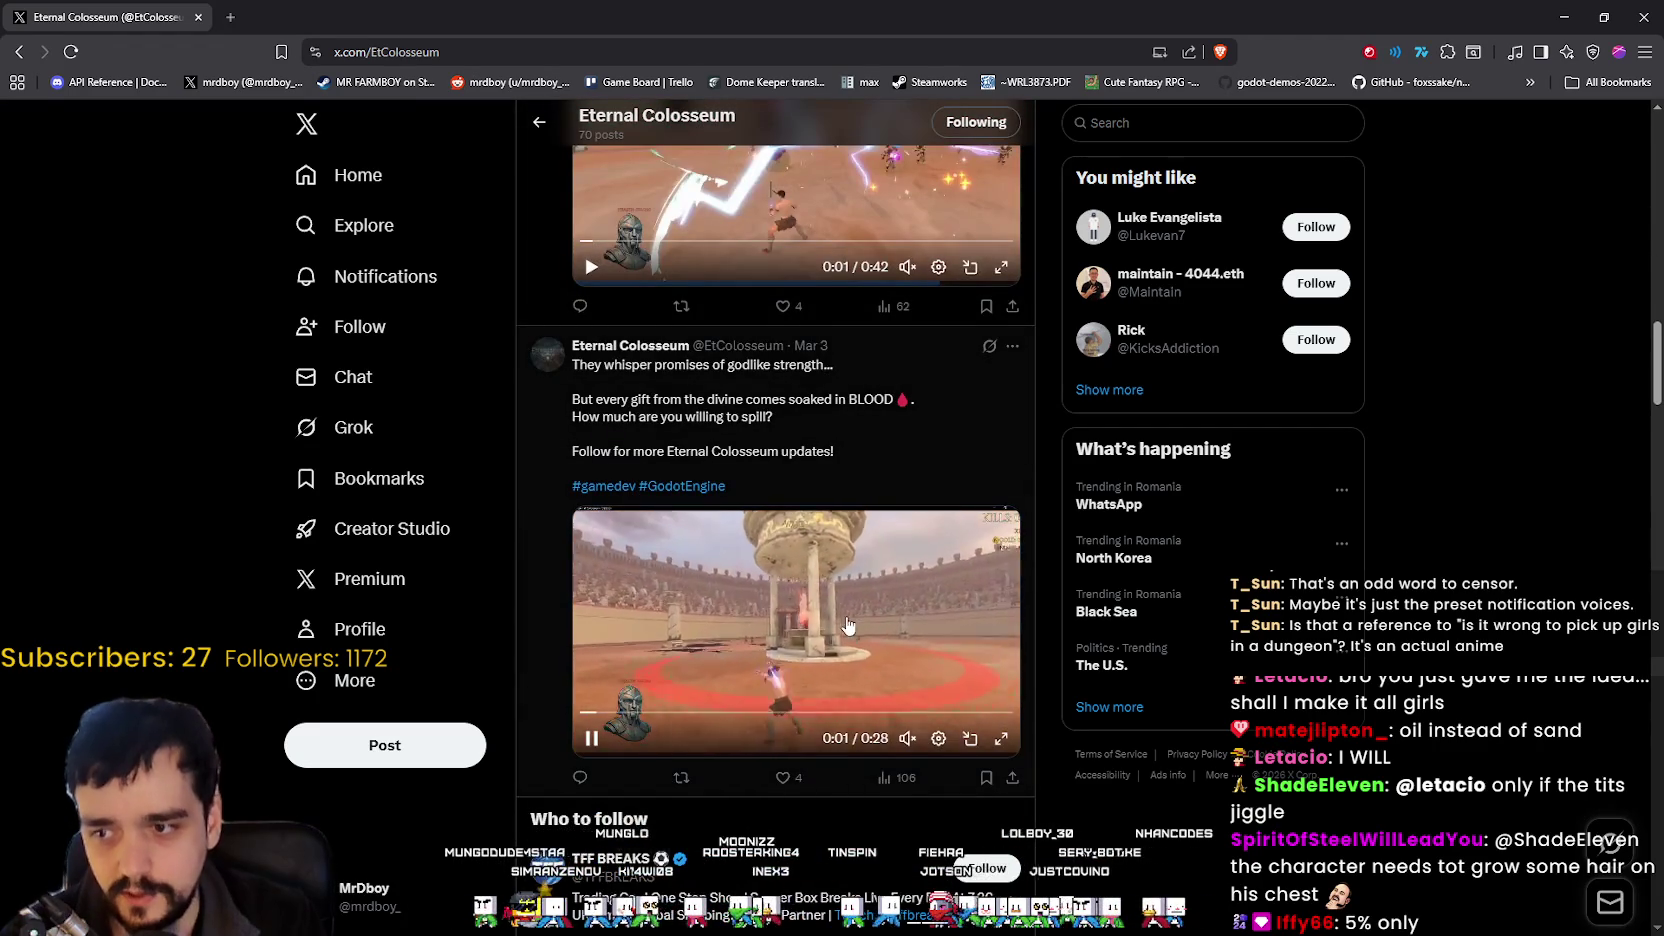
scroll(846, 625, down, 2)
scroll(874, 487, up, 6)
scroll(873, 487, up, 1)
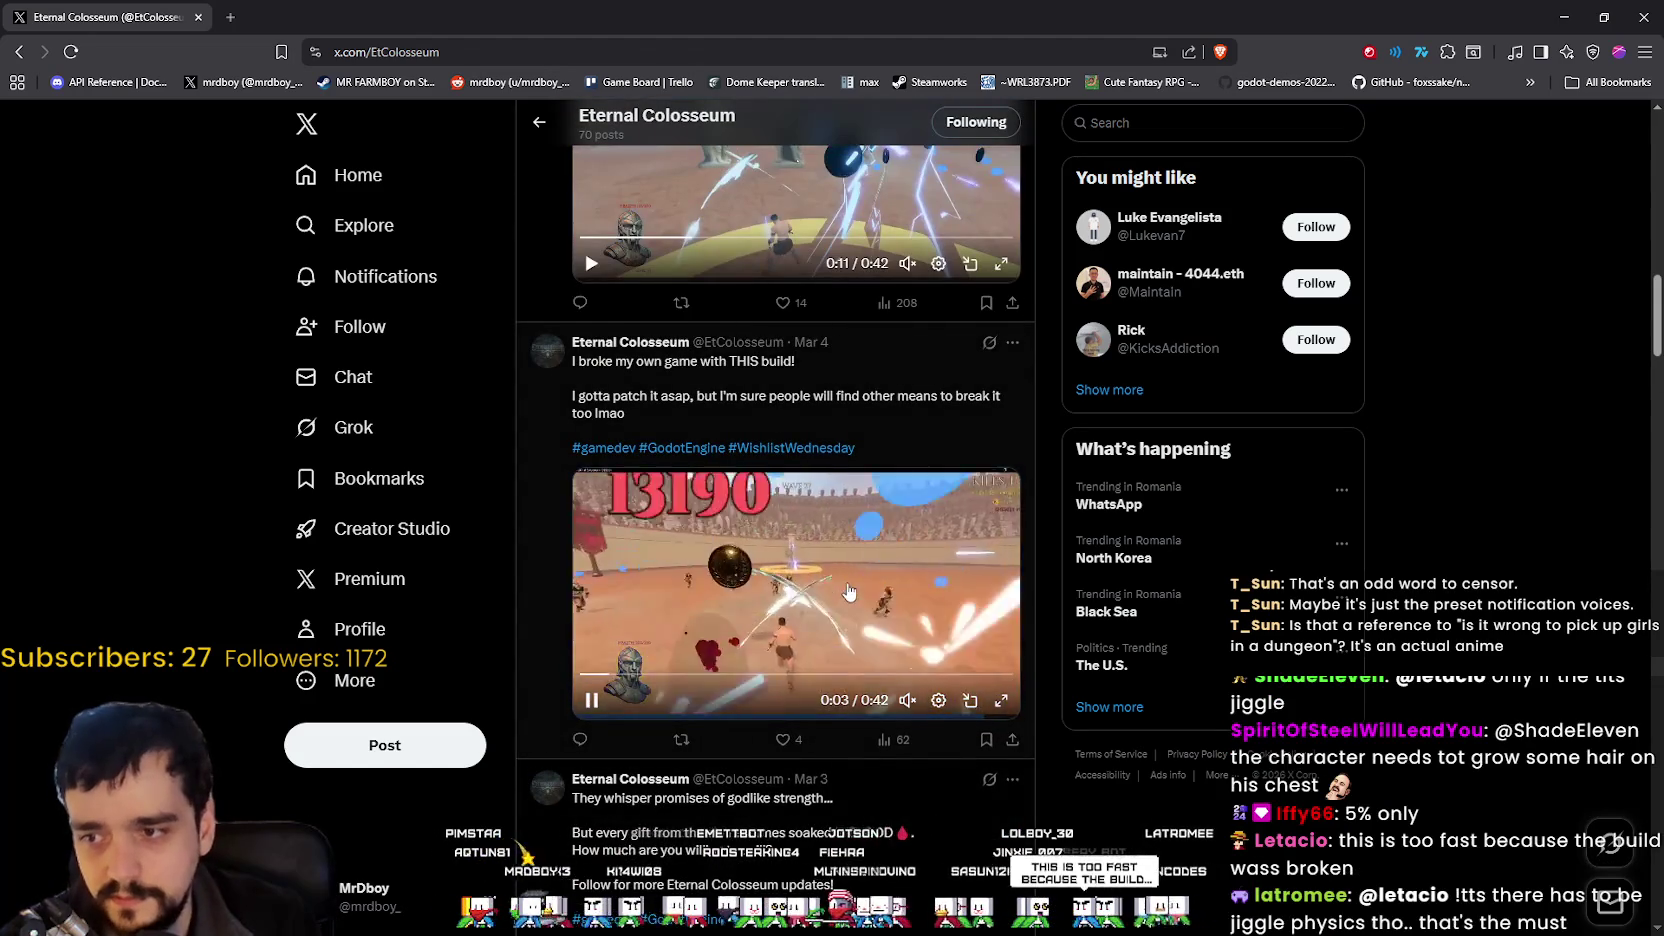
scroll(848, 592, down, 3)
scroll(842, 560, up, 4)
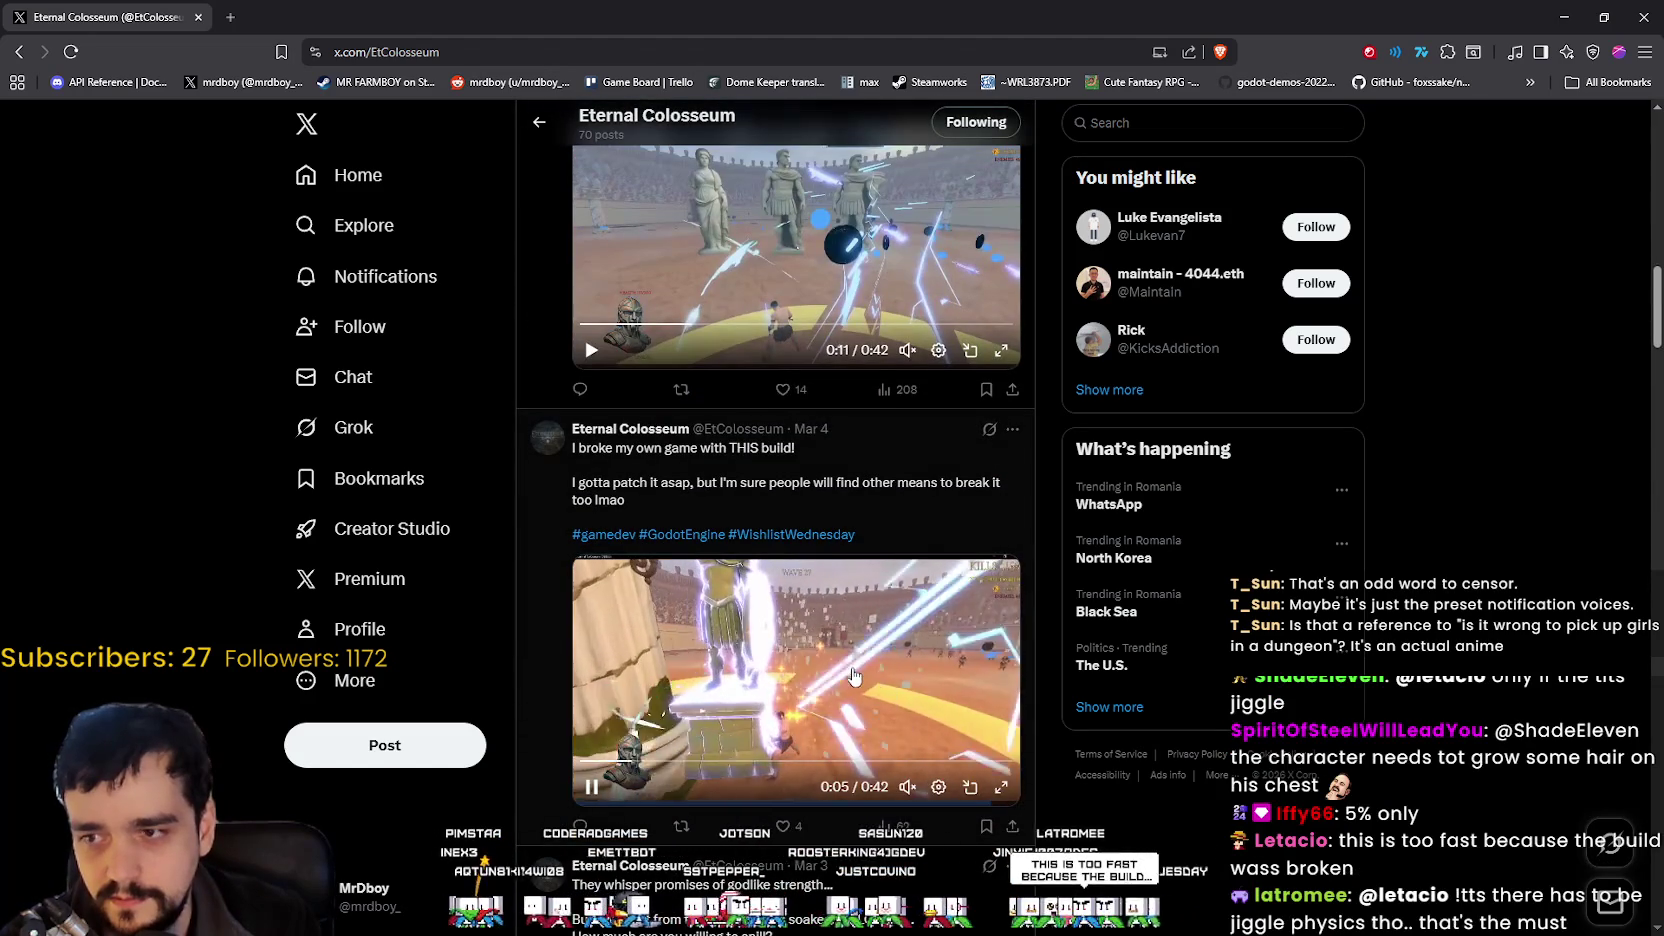
click(999, 790)
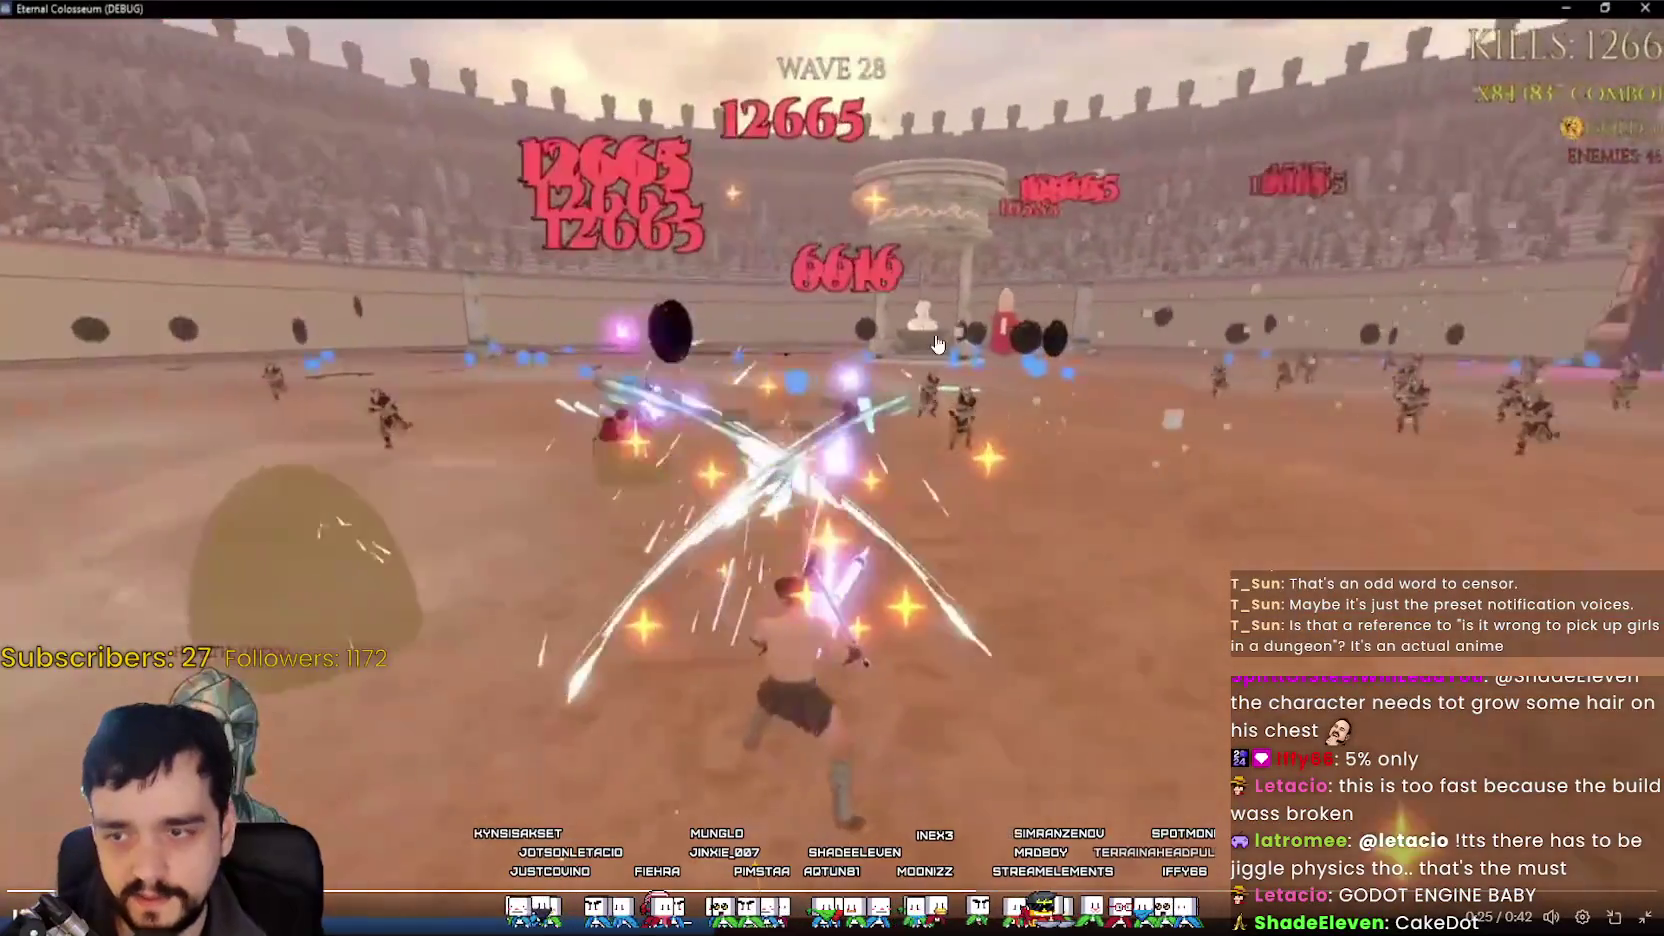
key(Escape)
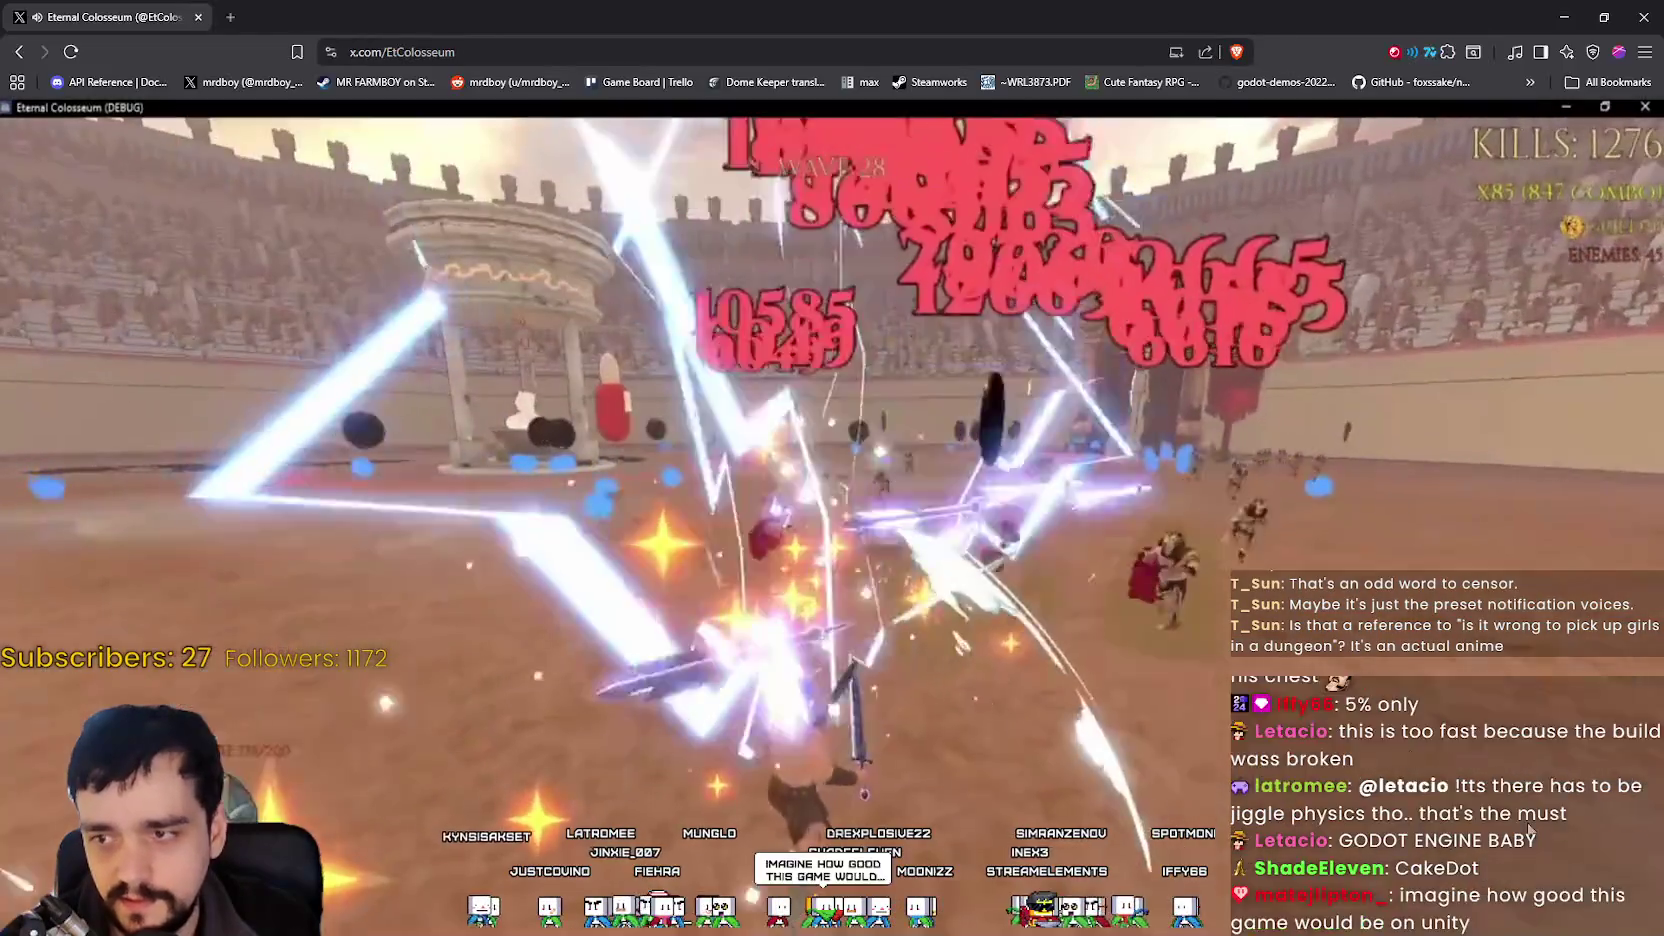
scroll(1046, 559, down, 8)
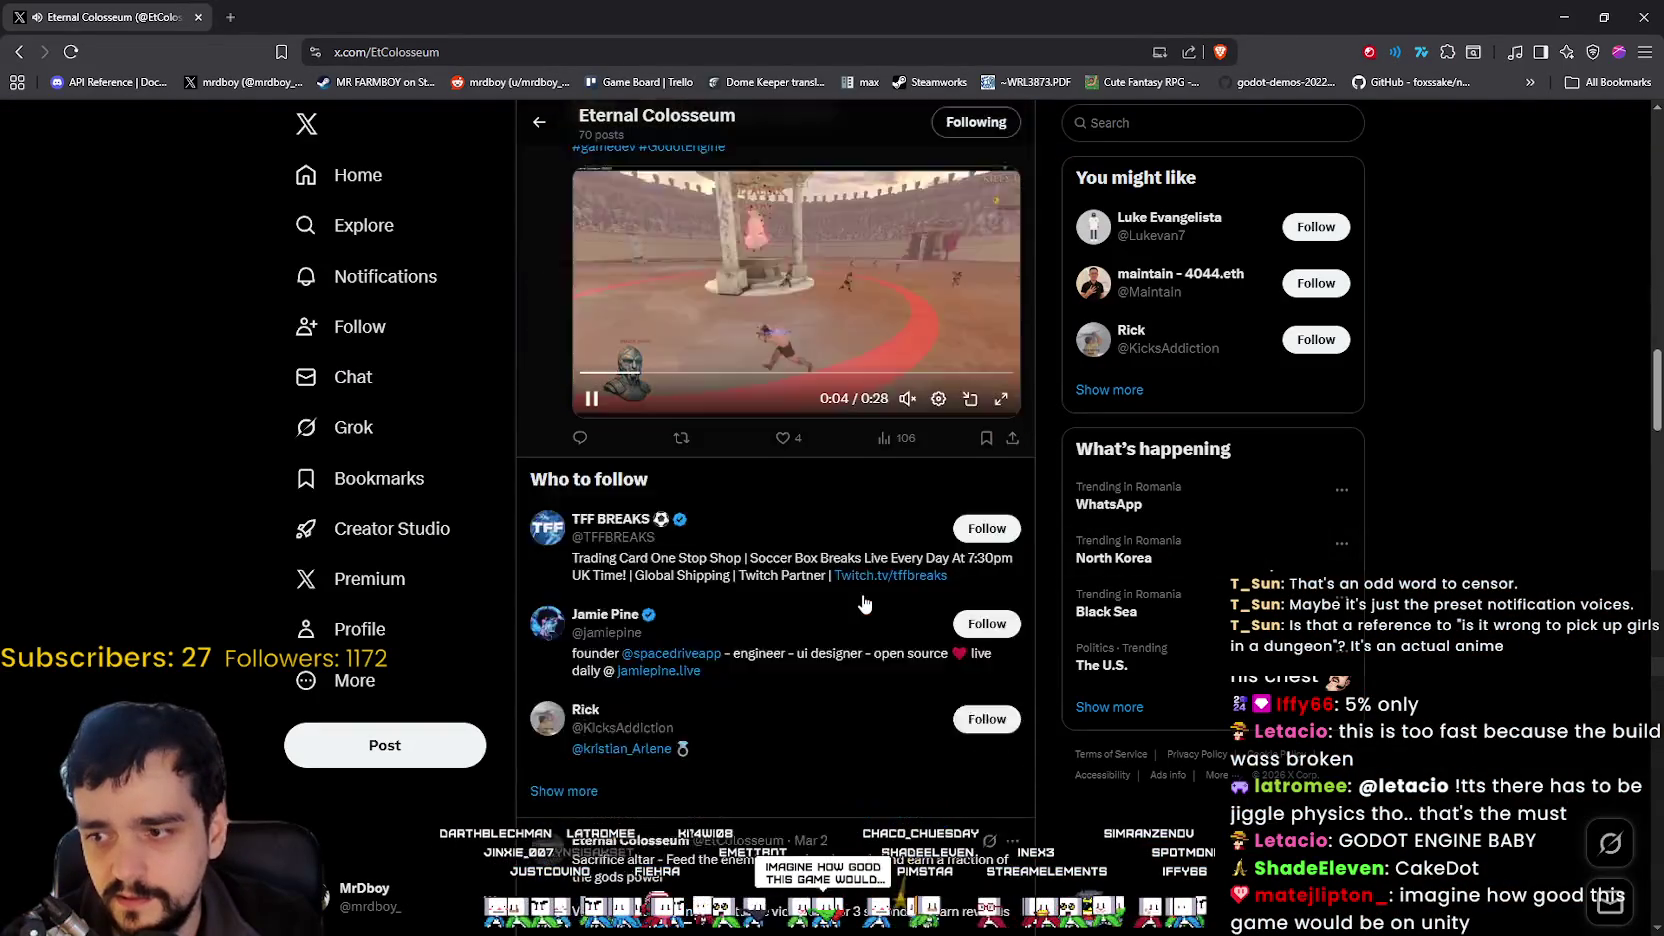
Scroll to the Jan 13 'Does my prototype look fun to play?' post and play its video full screen.
scroll(864, 603, down, 6)
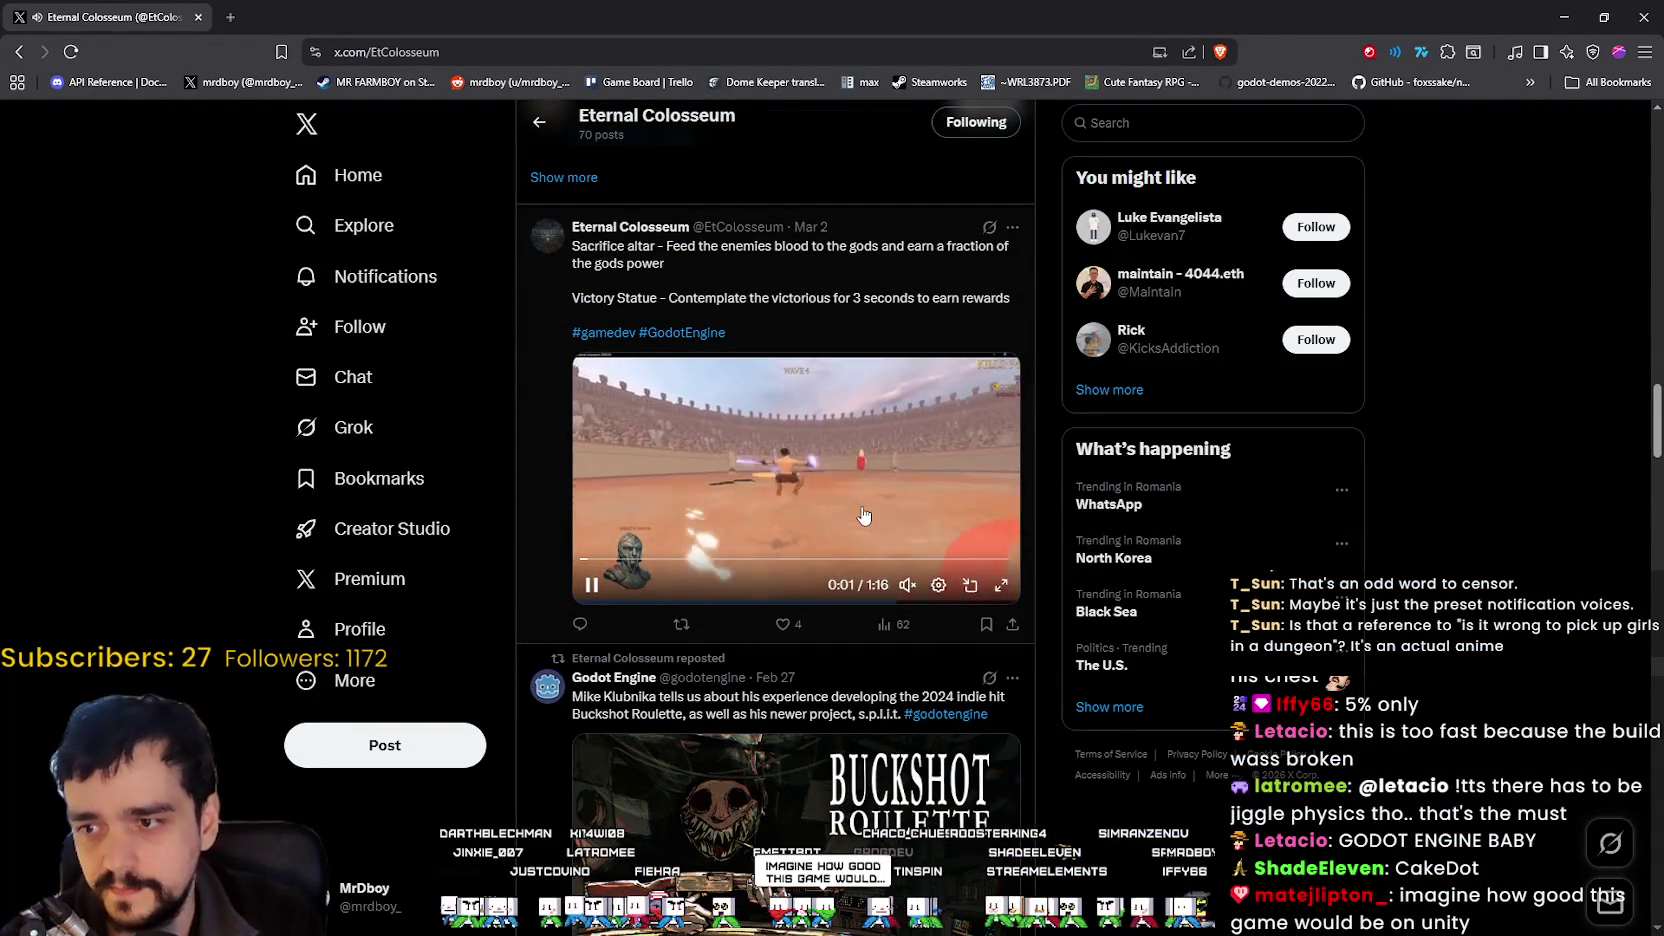
scroll(864, 516, down, 8)
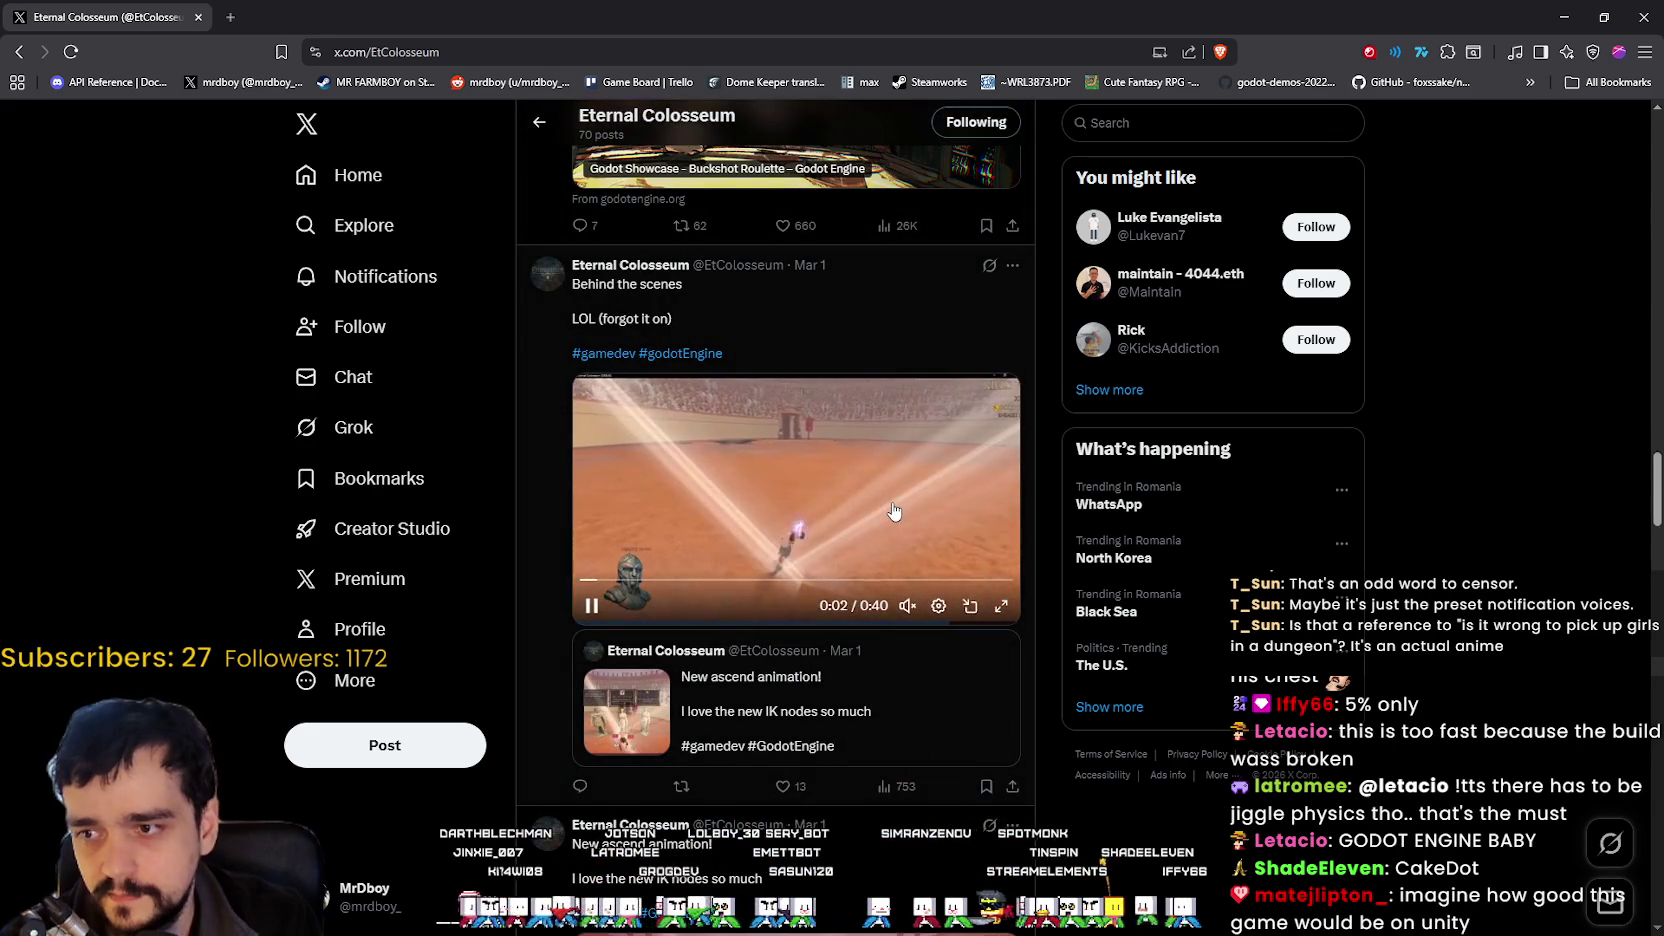
scroll(894, 511, down, 1)
scroll(880, 617, down, 10)
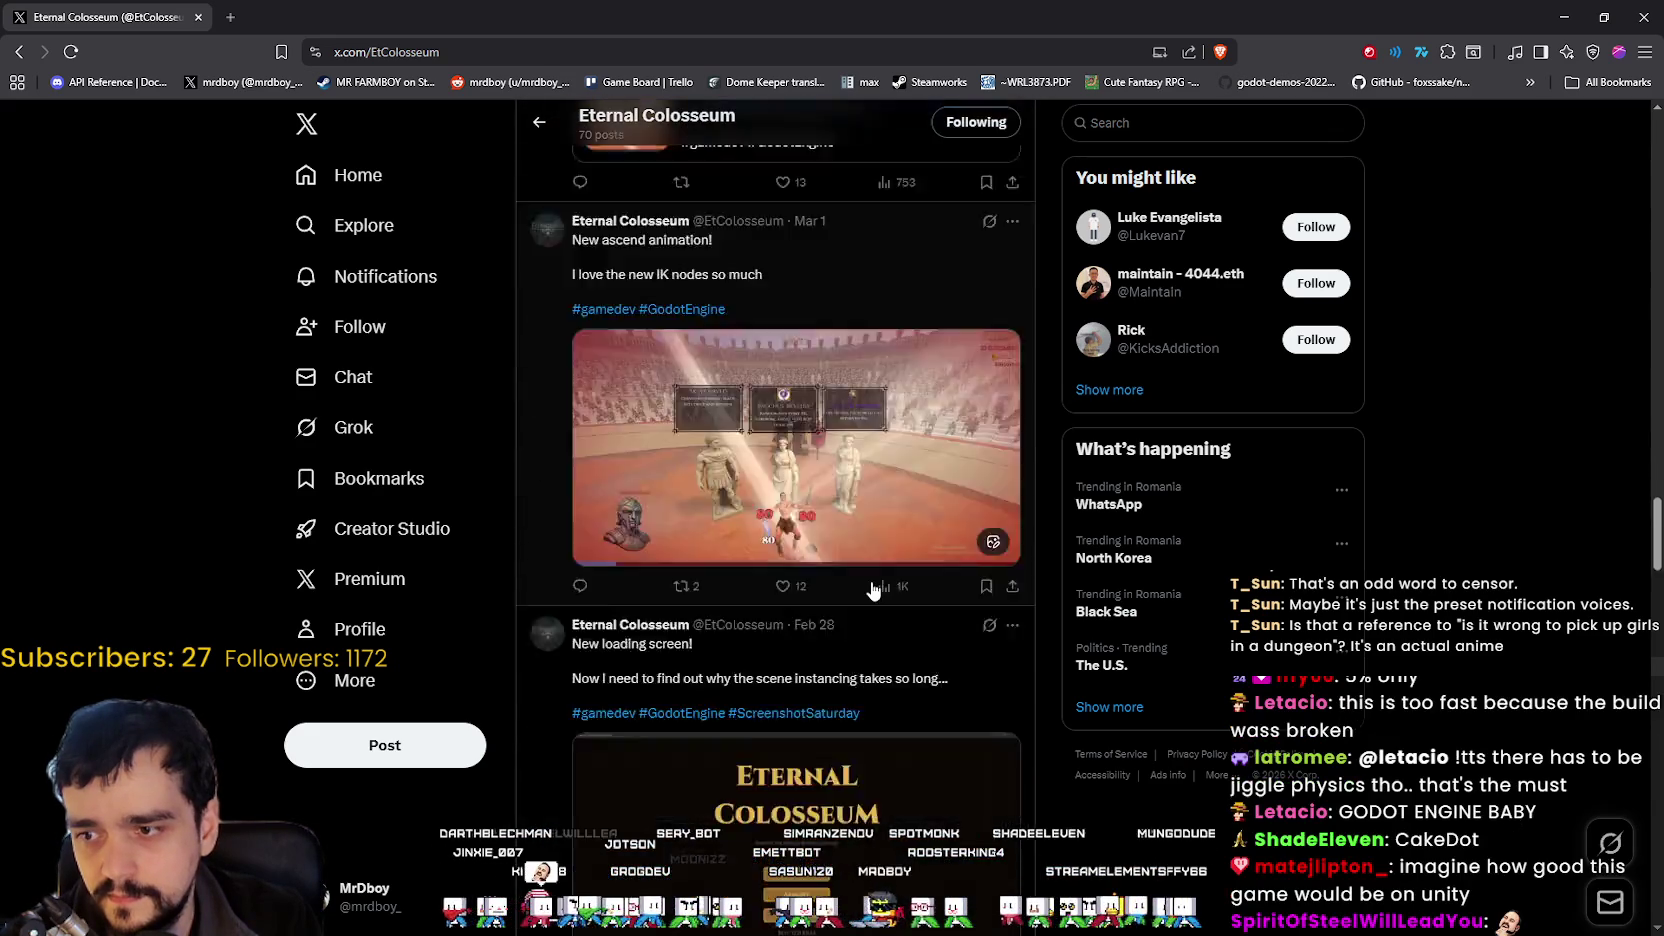
scroll(873, 590, down, 15)
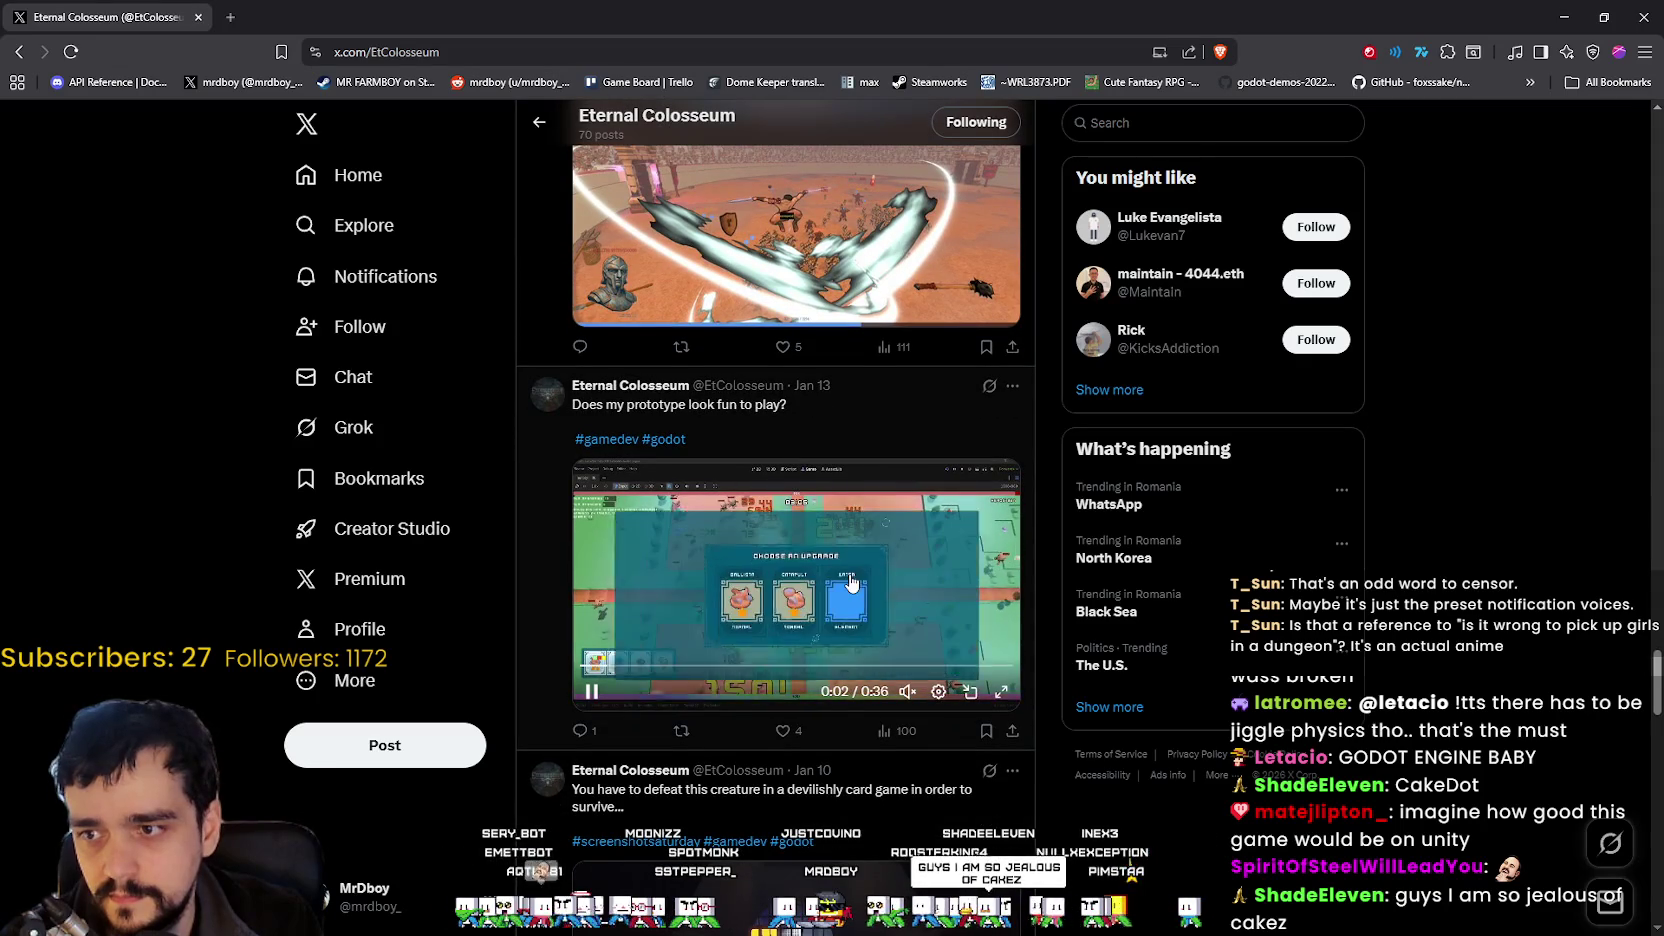
click(1002, 692)
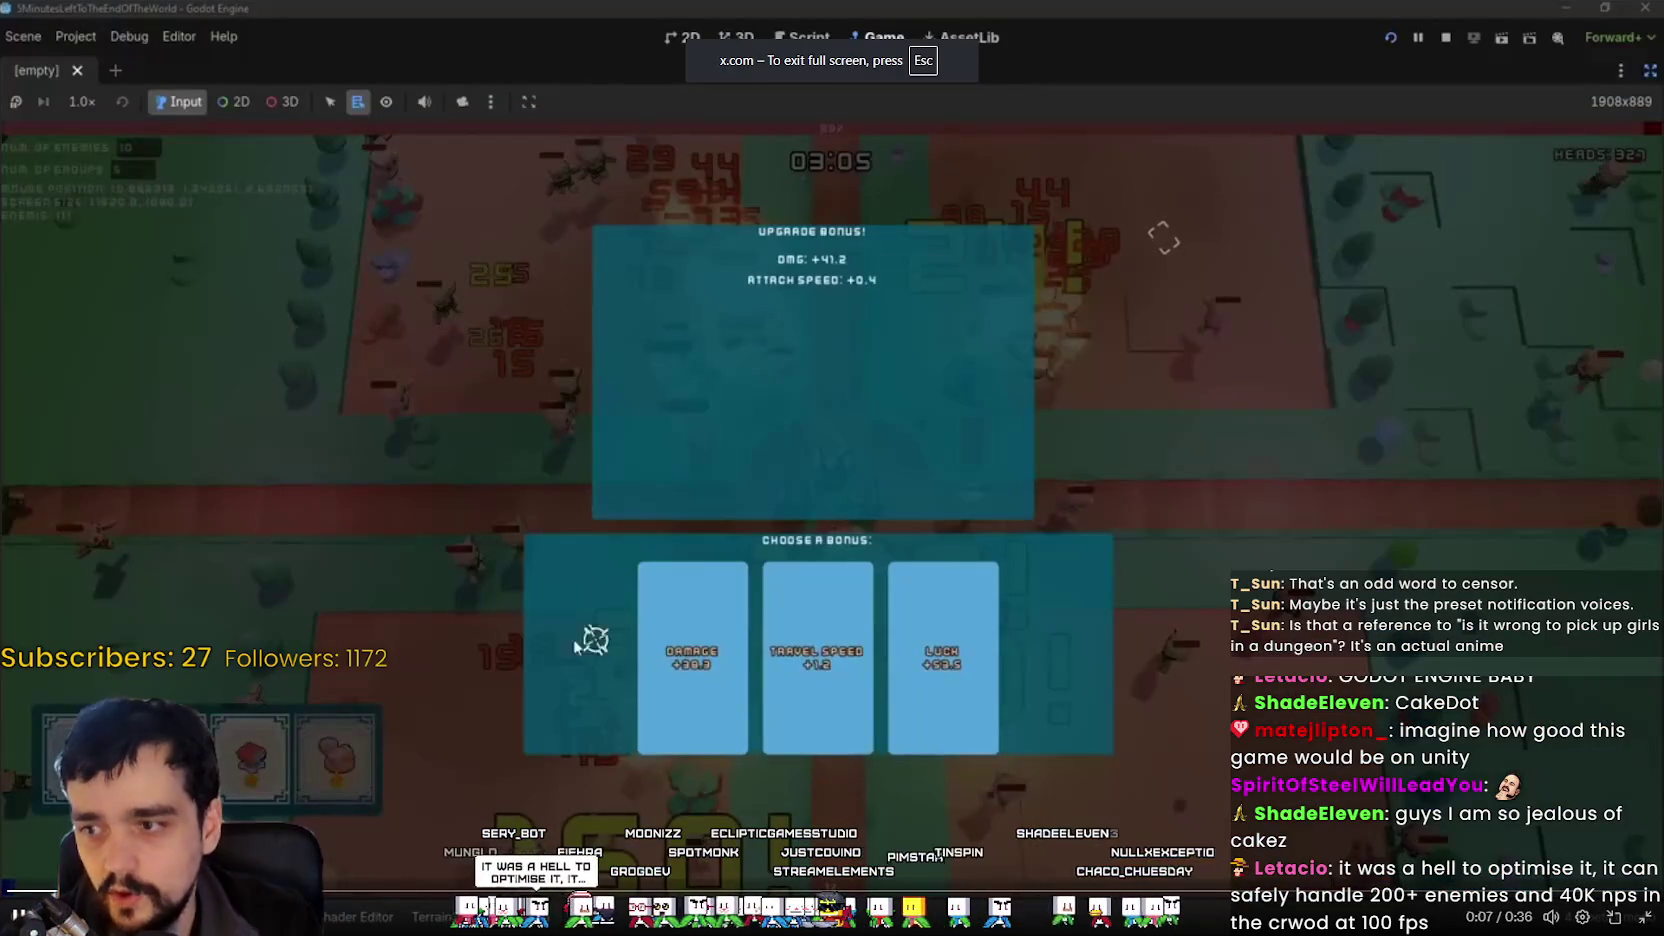
Rewind the prototype video, skip to the ~0:15 bonus-choice moment, resume playback, then exit full screen.
key(Left)
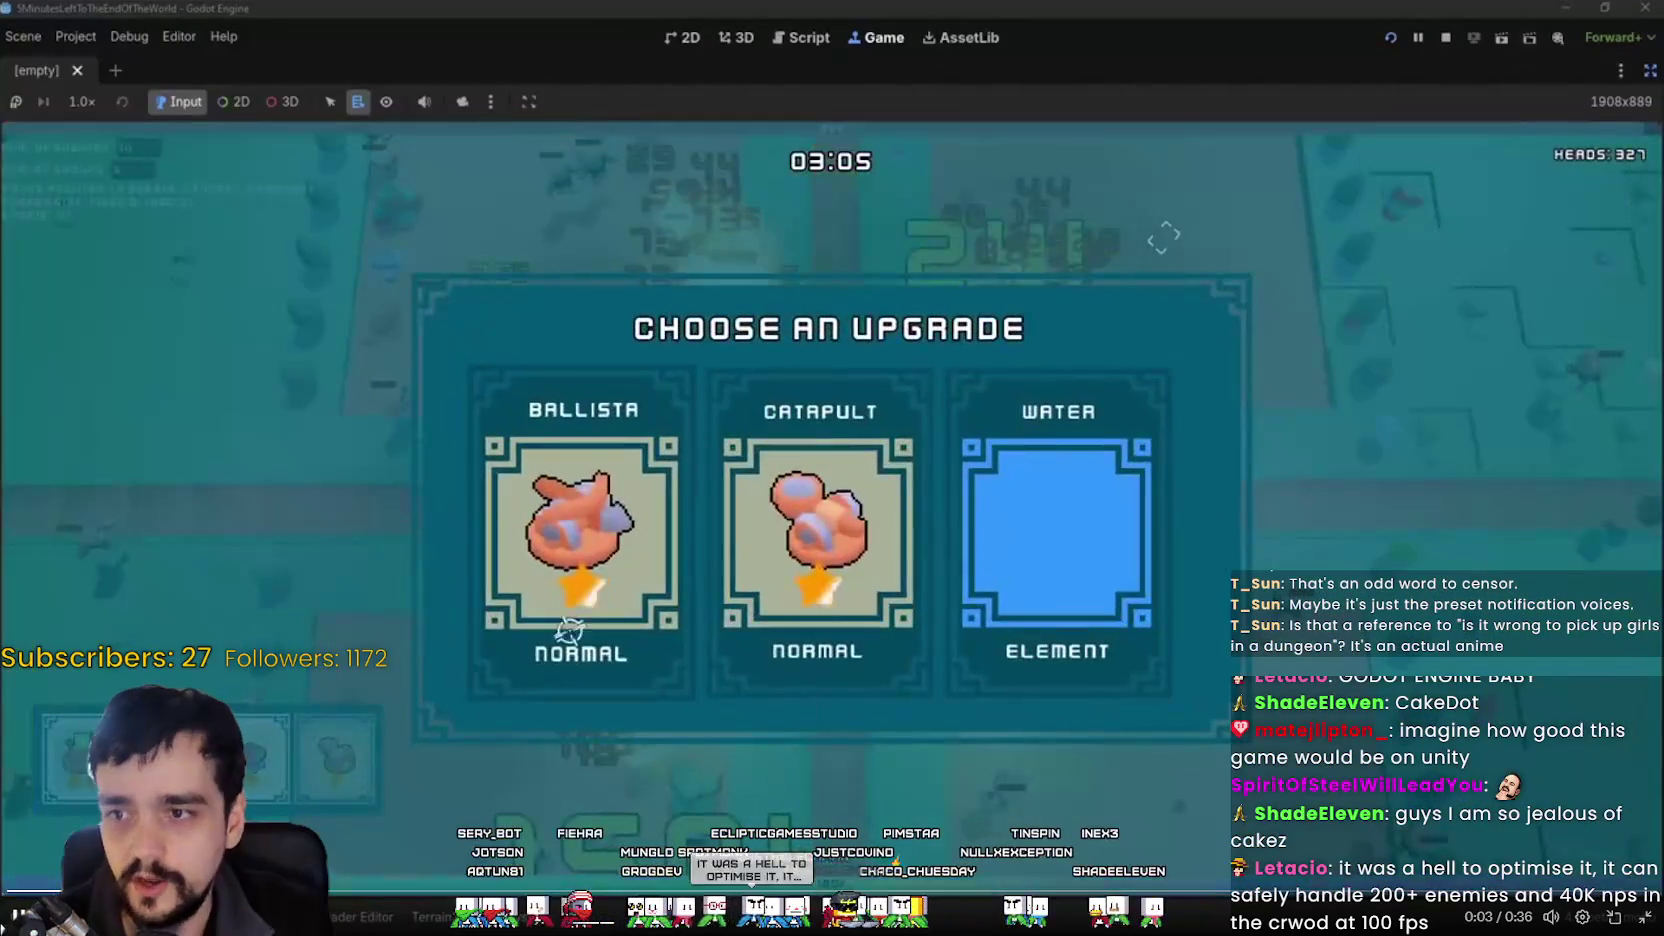
key(Left)
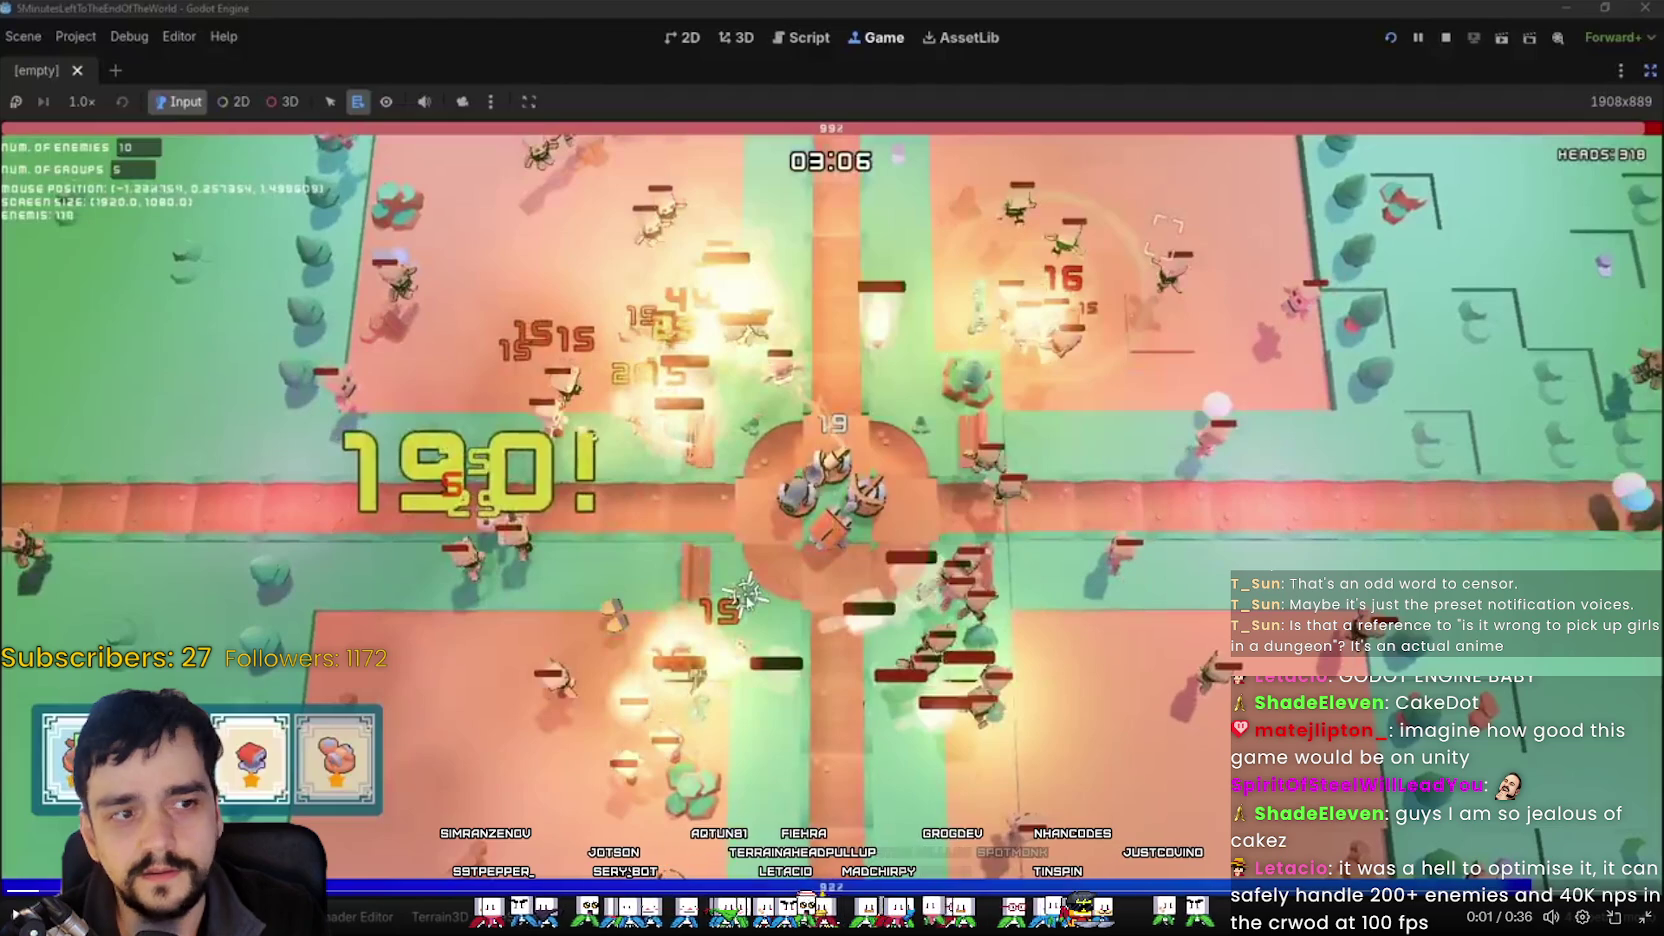
click(8, 889)
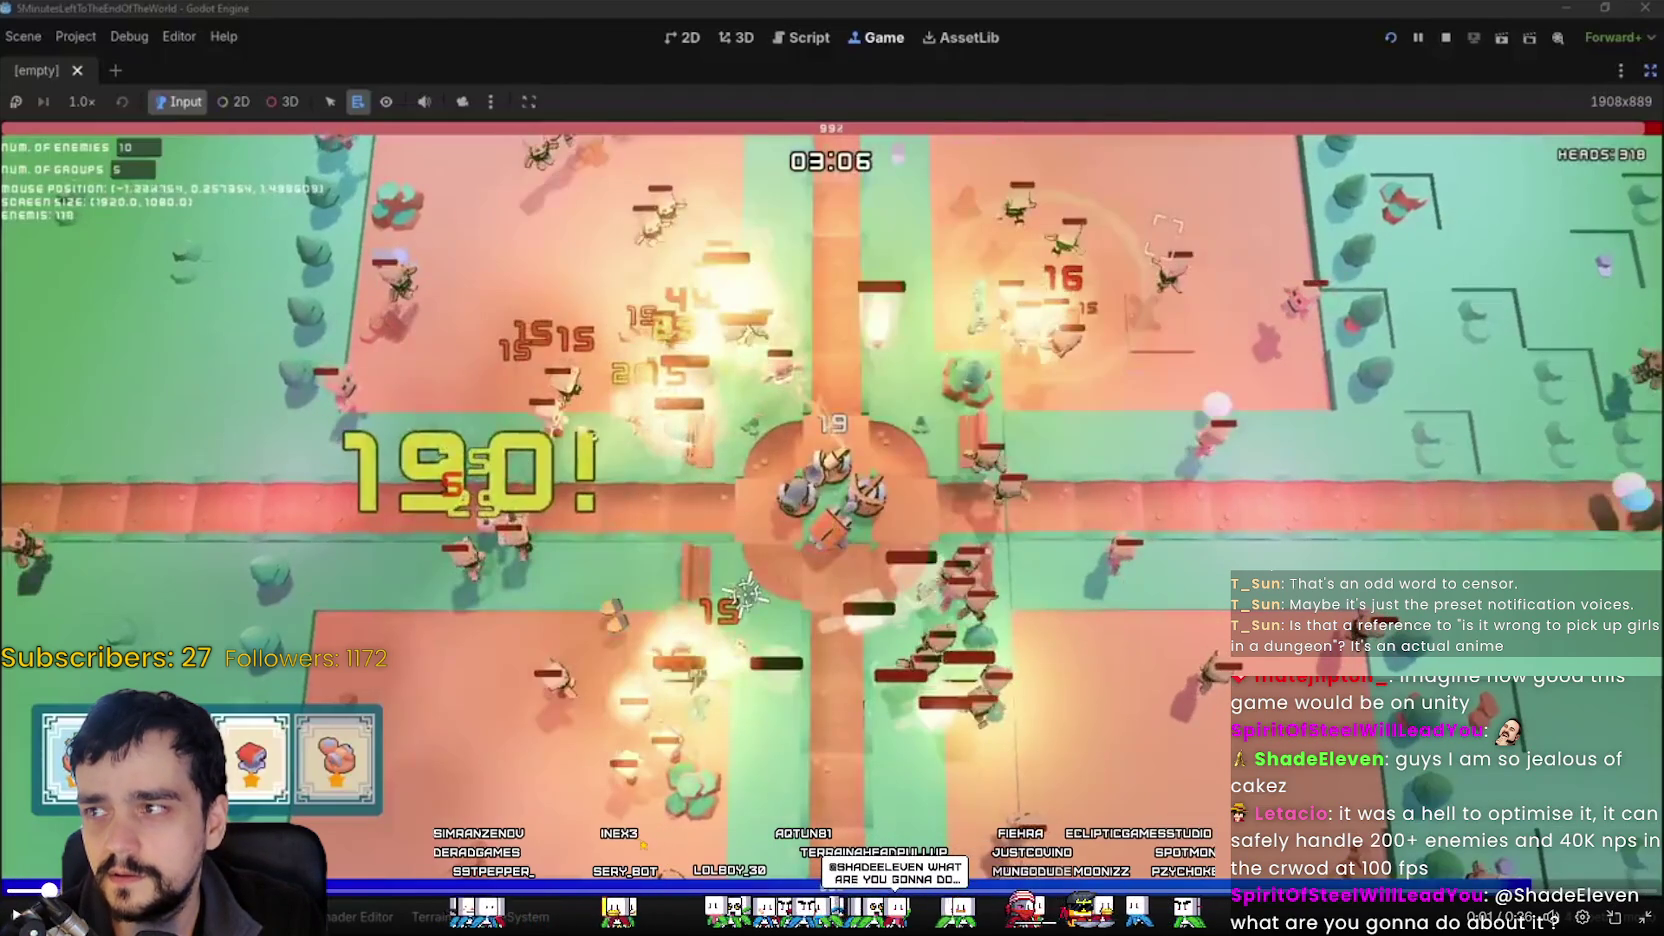
key(Left)
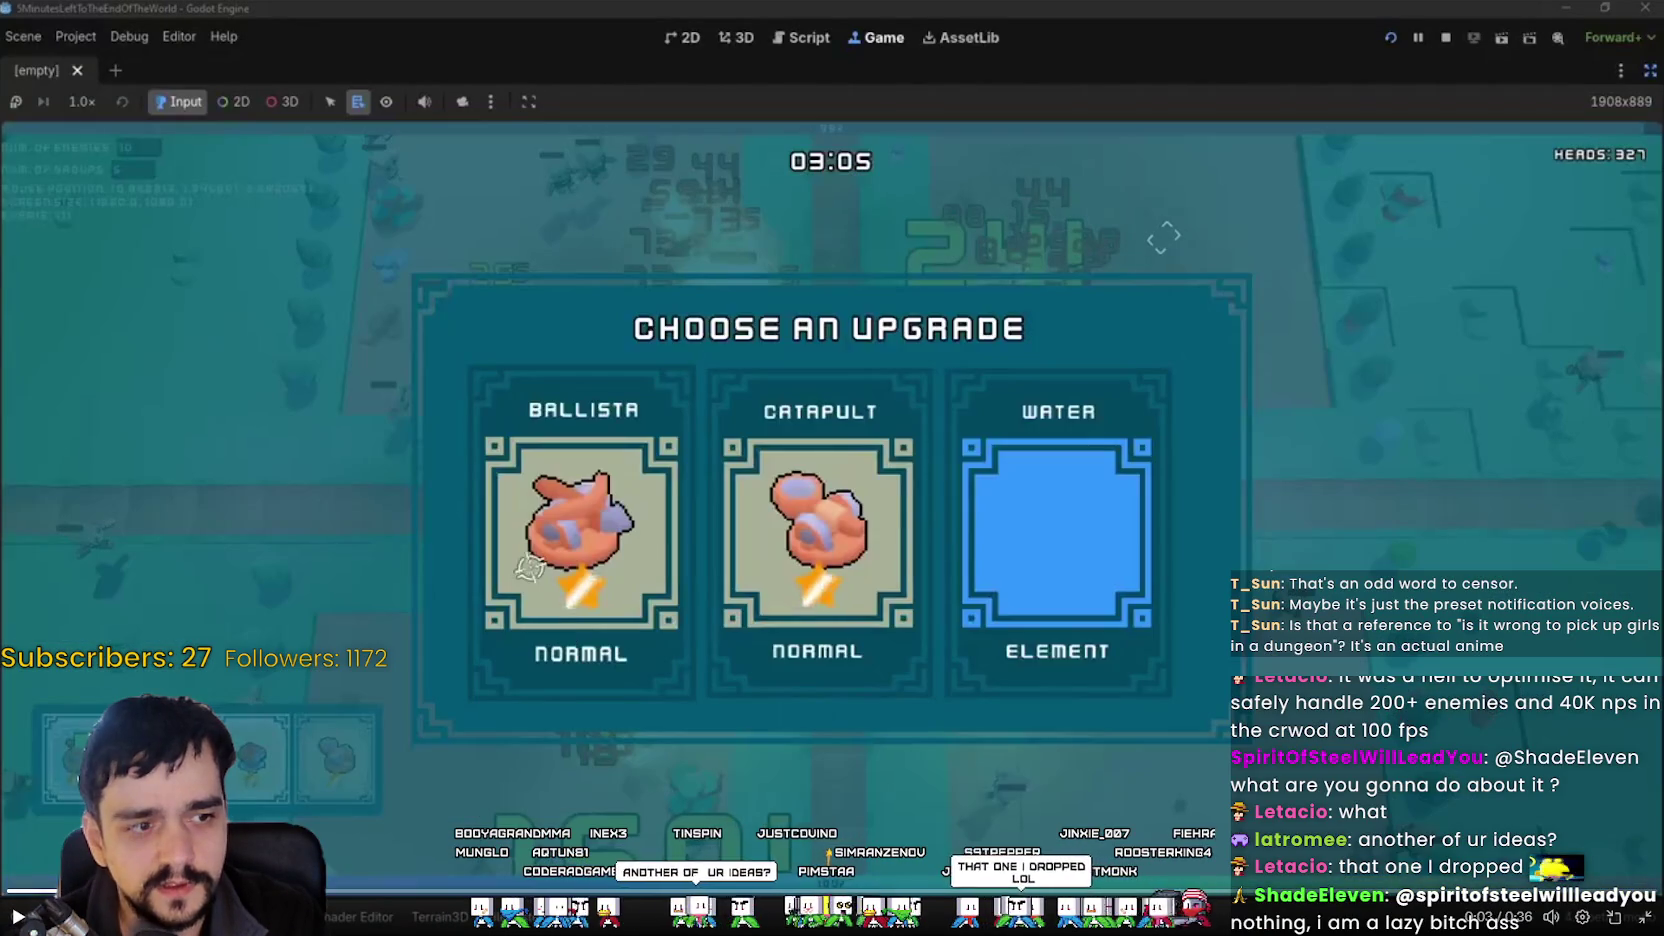
click(378, 889)
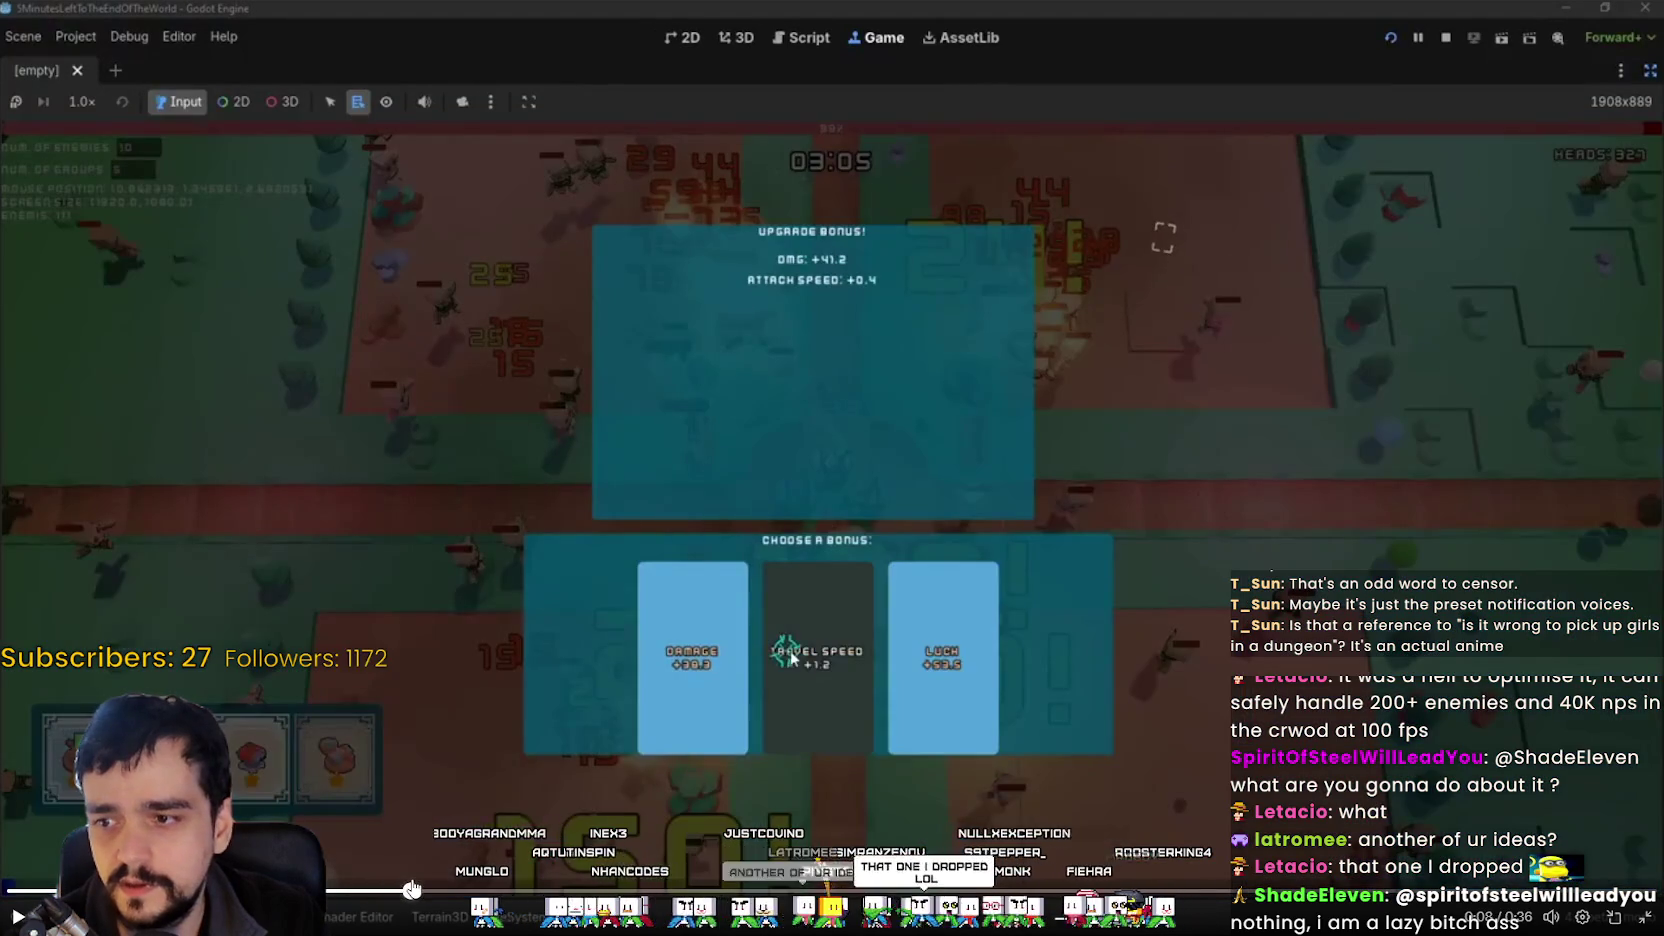
drag(411, 889, 704, 887)
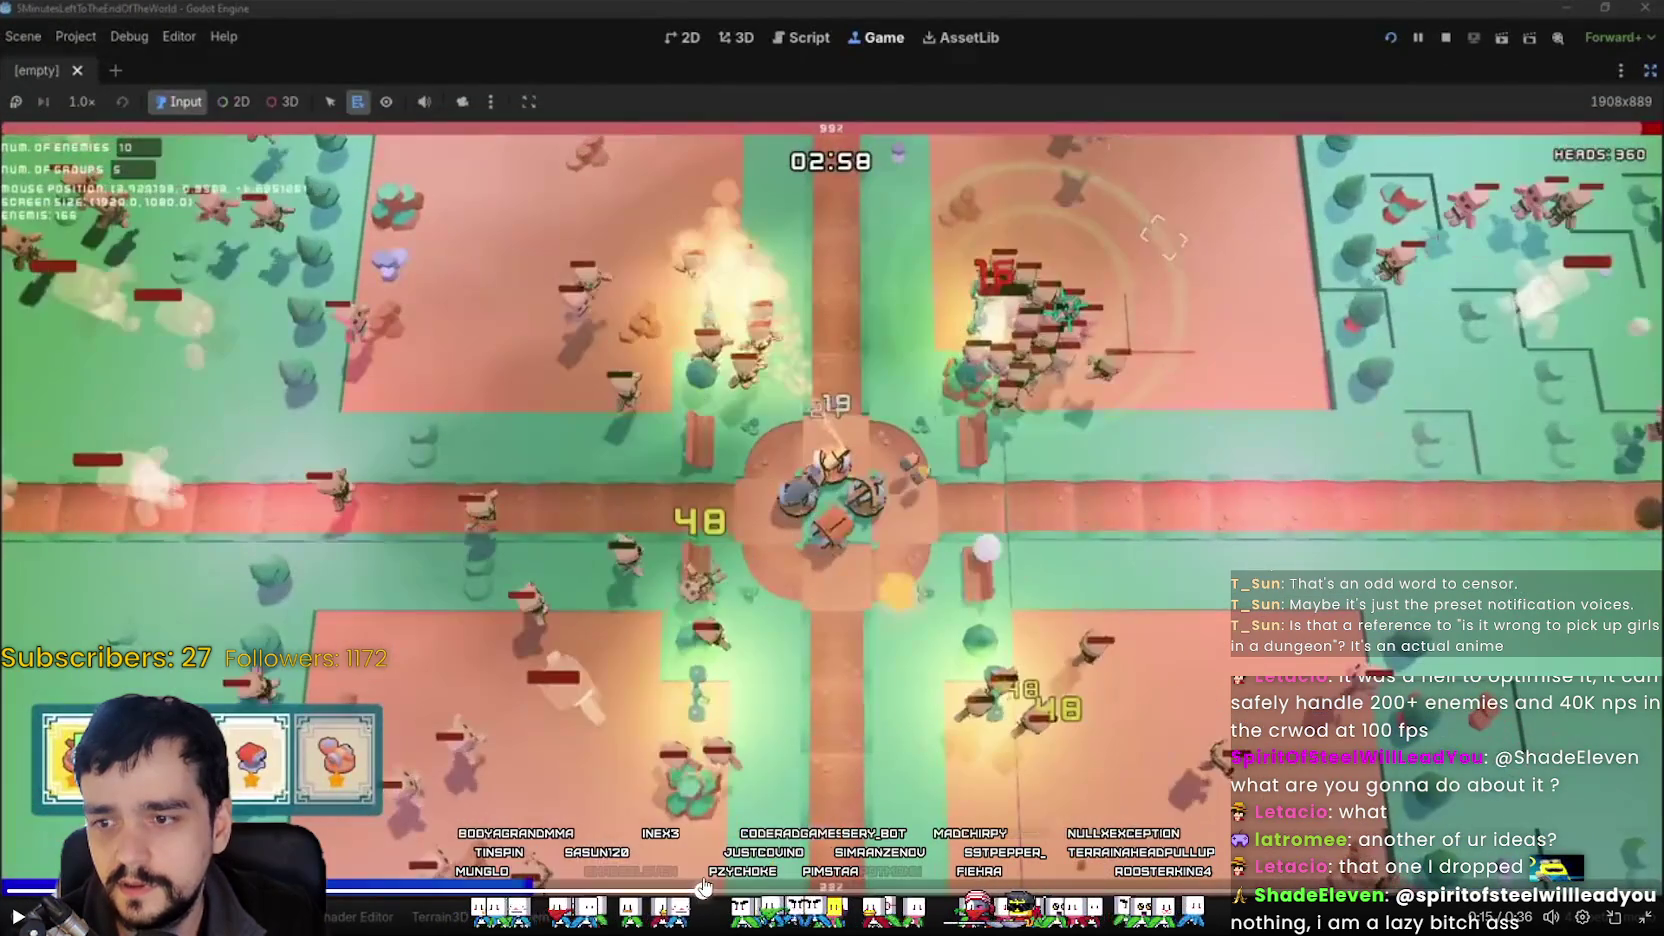
click(747, 748)
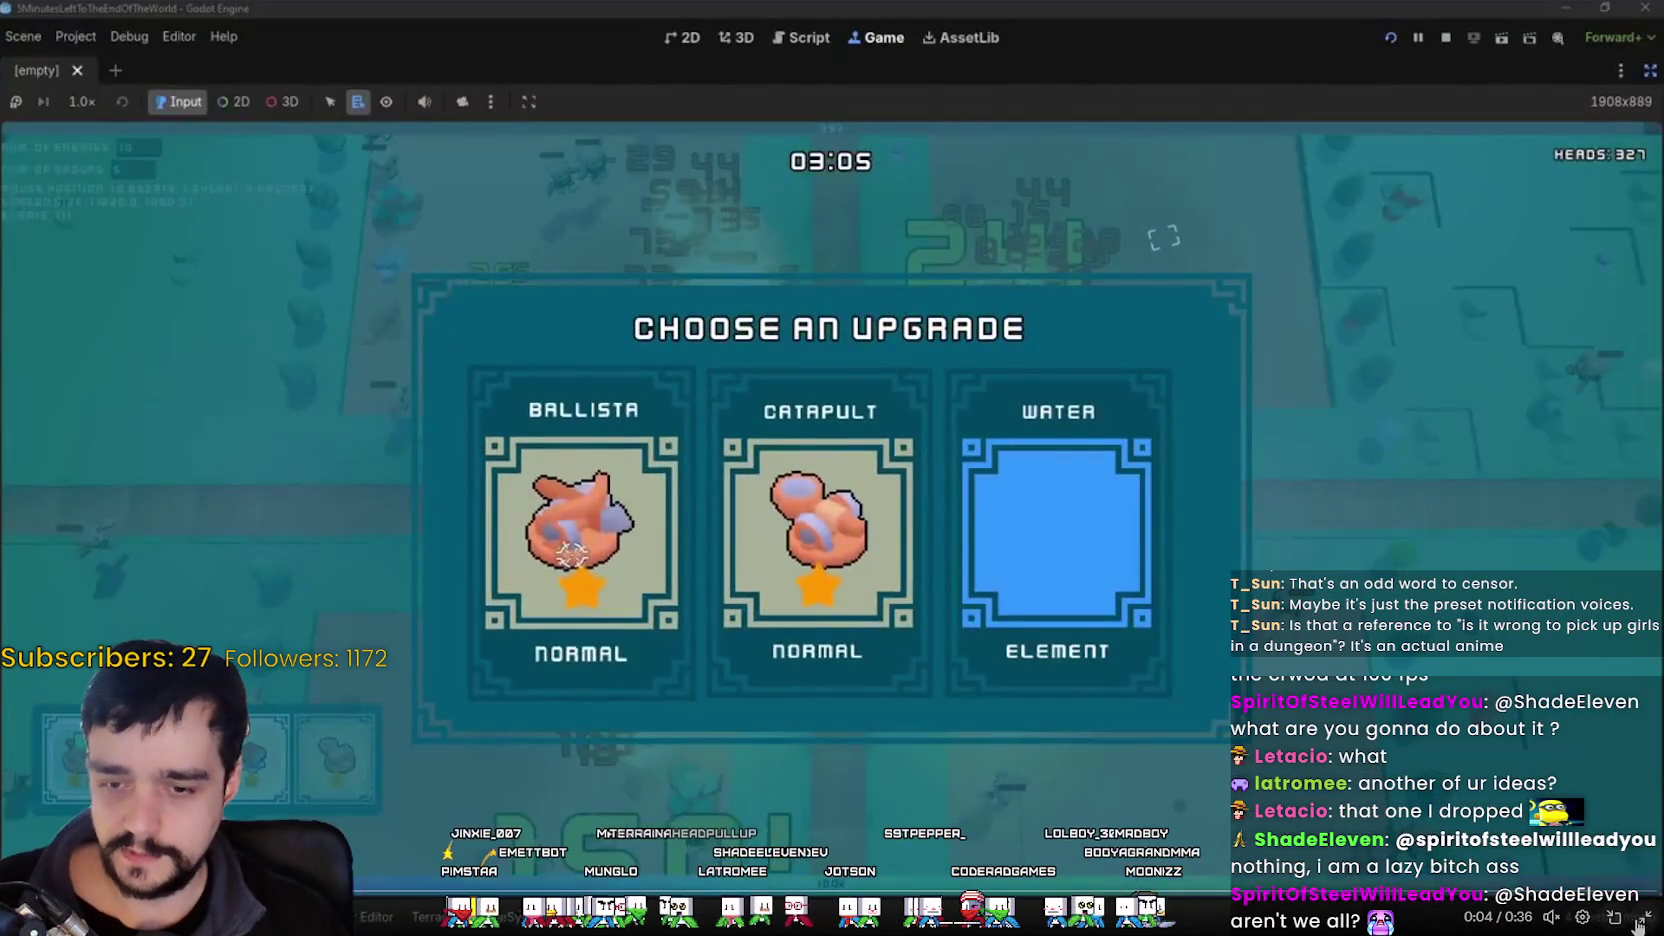
key(Escape)
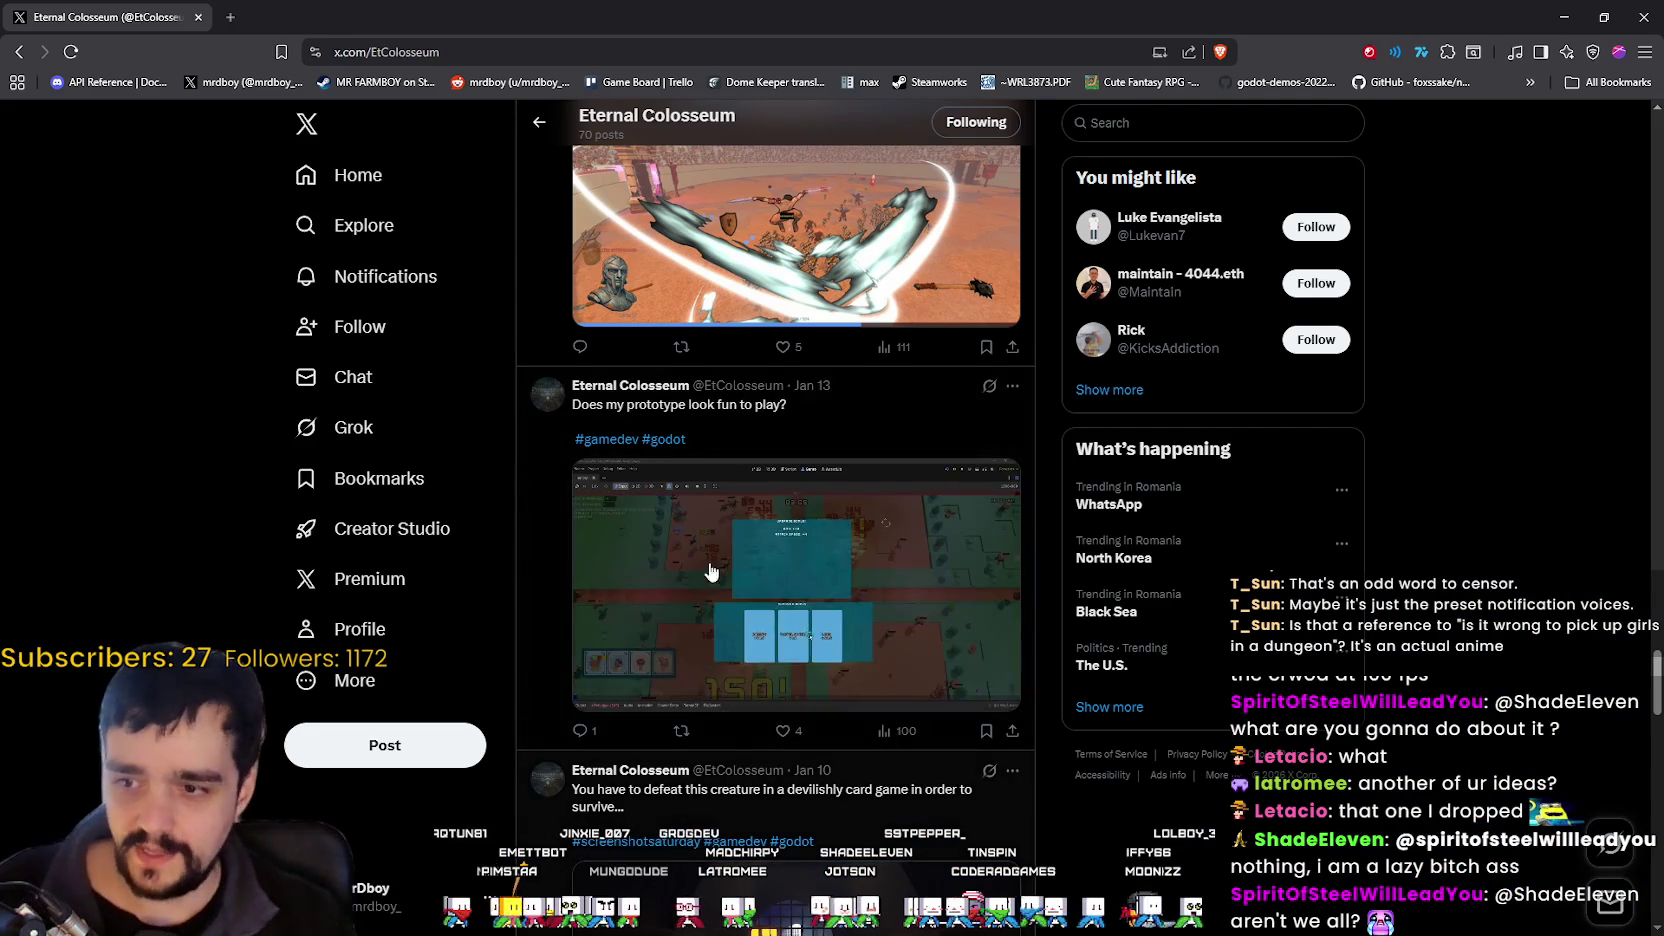
Scroll the feed, then open and browse the streamer's own X profile.
scroll(672, 650, down, 10)
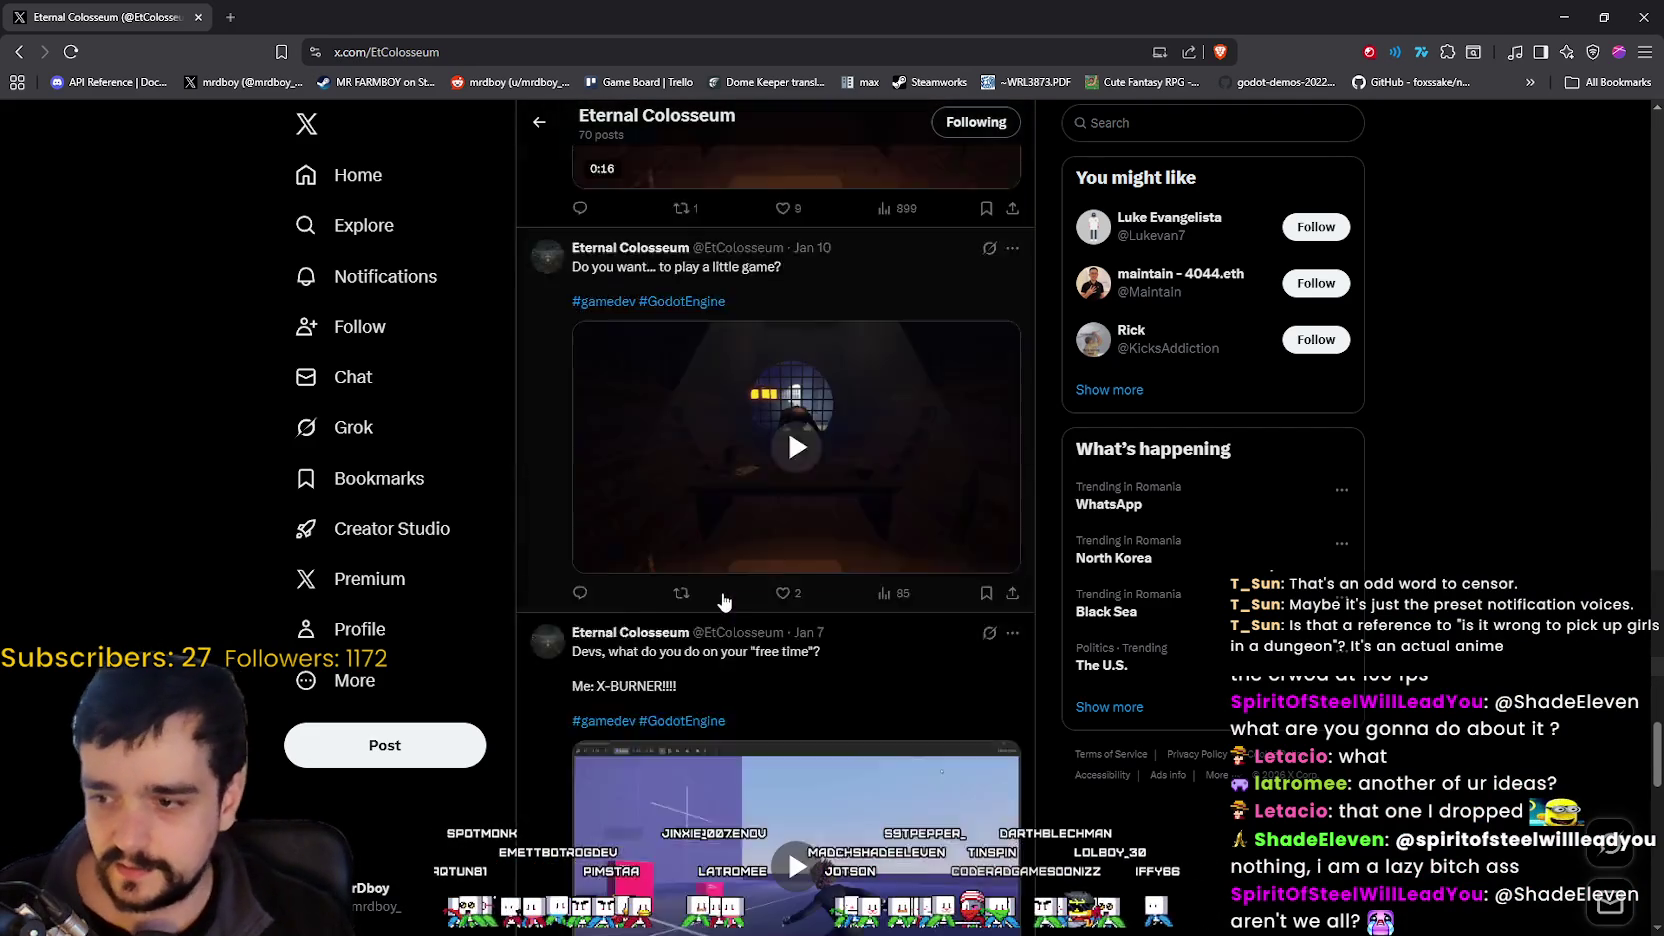
scroll(715, 603, down, 10)
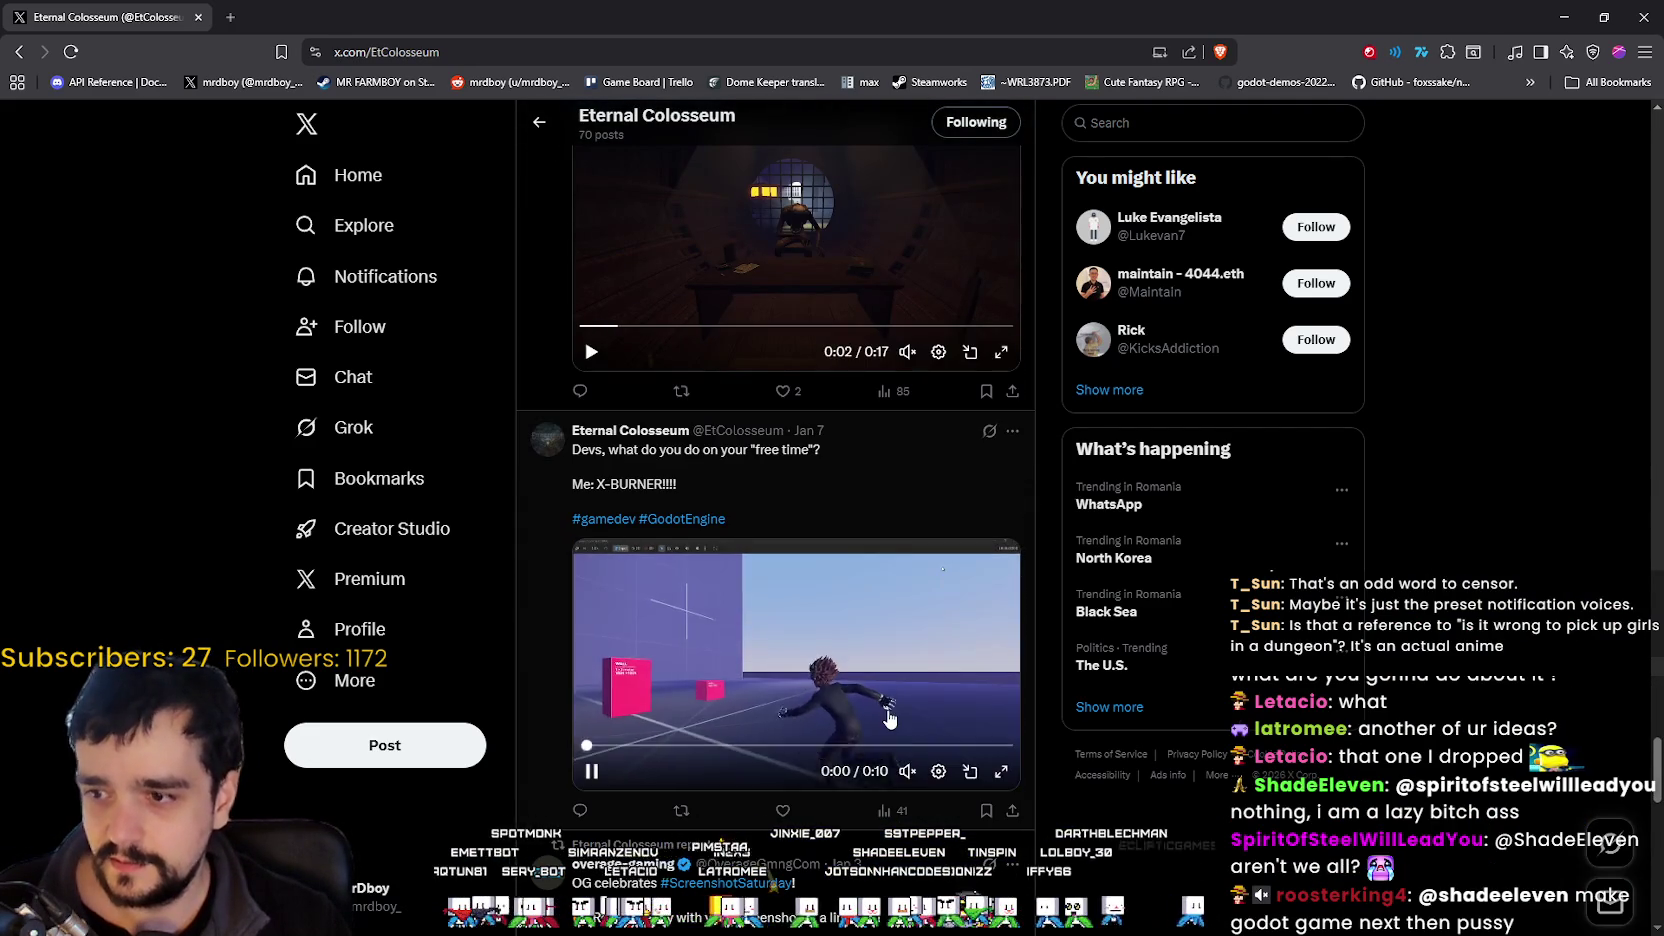
scroll(889, 717, down, 1)
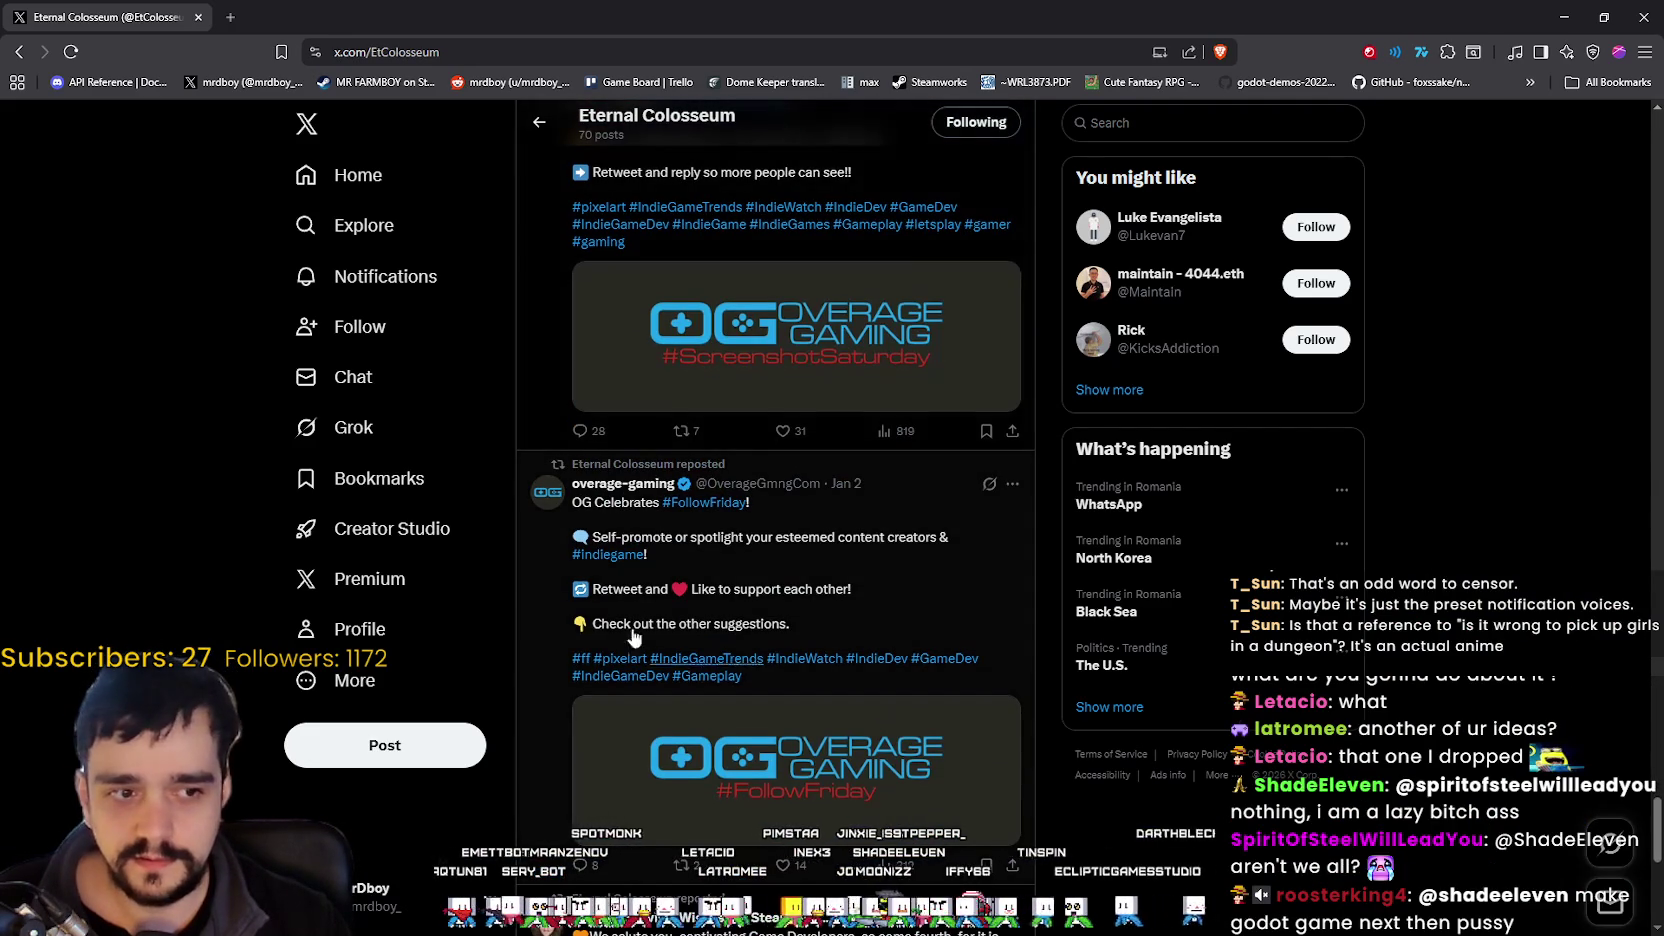
click(381, 638)
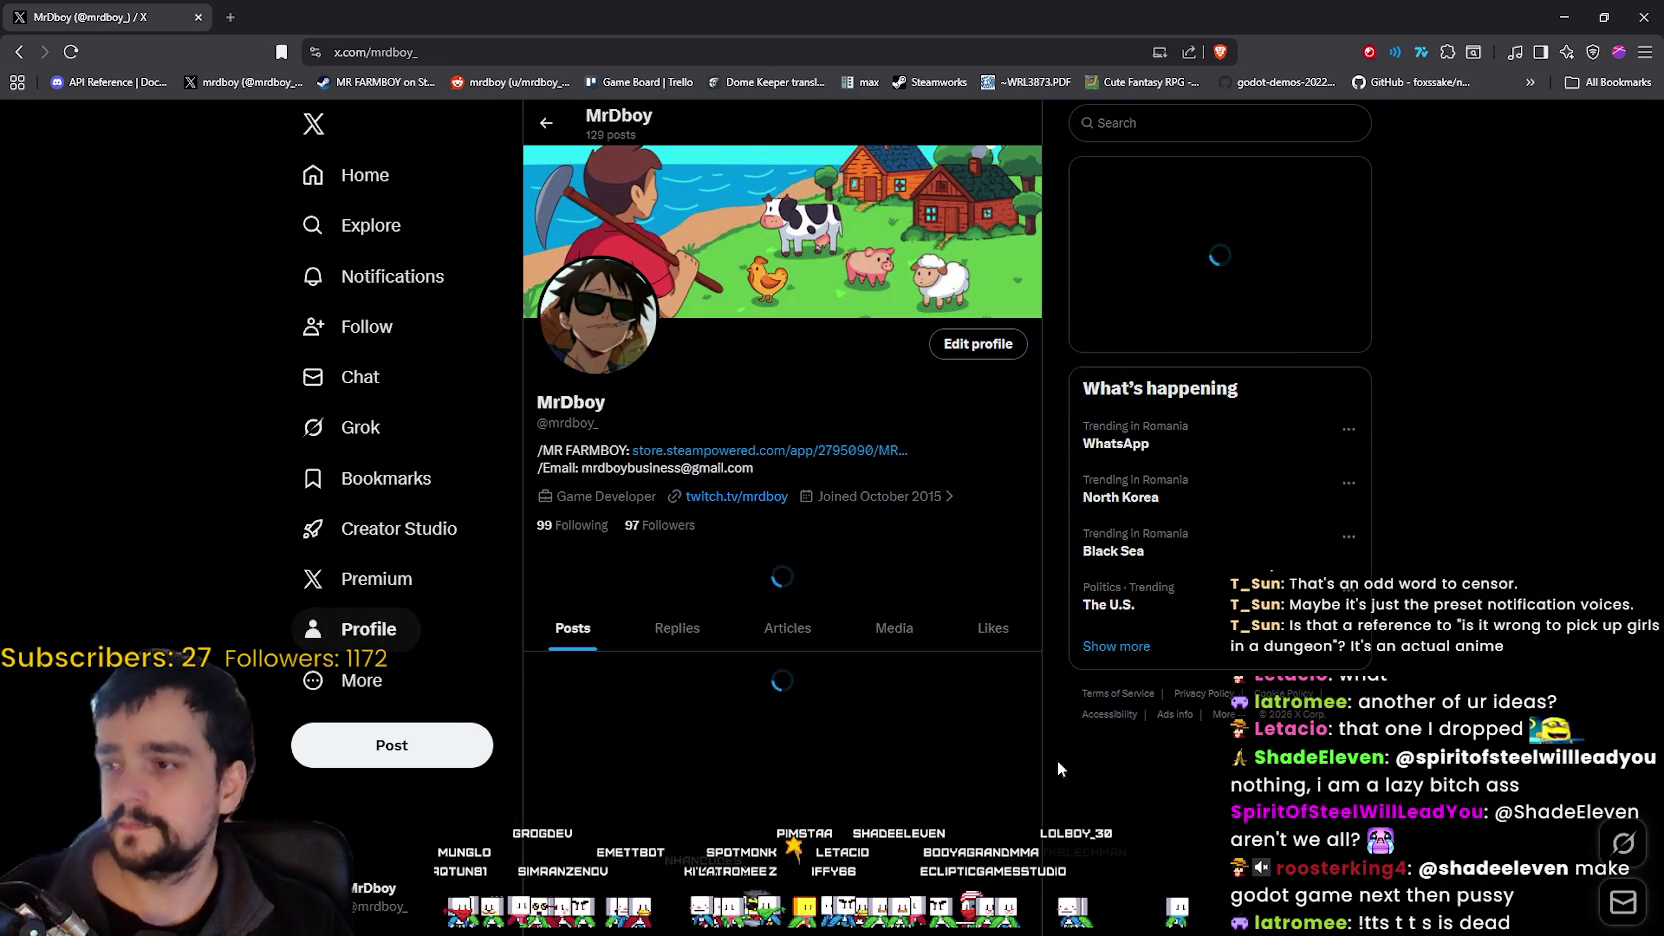
scroll(1075, 752, down, 5)
scroll(1068, 708, down, 3)
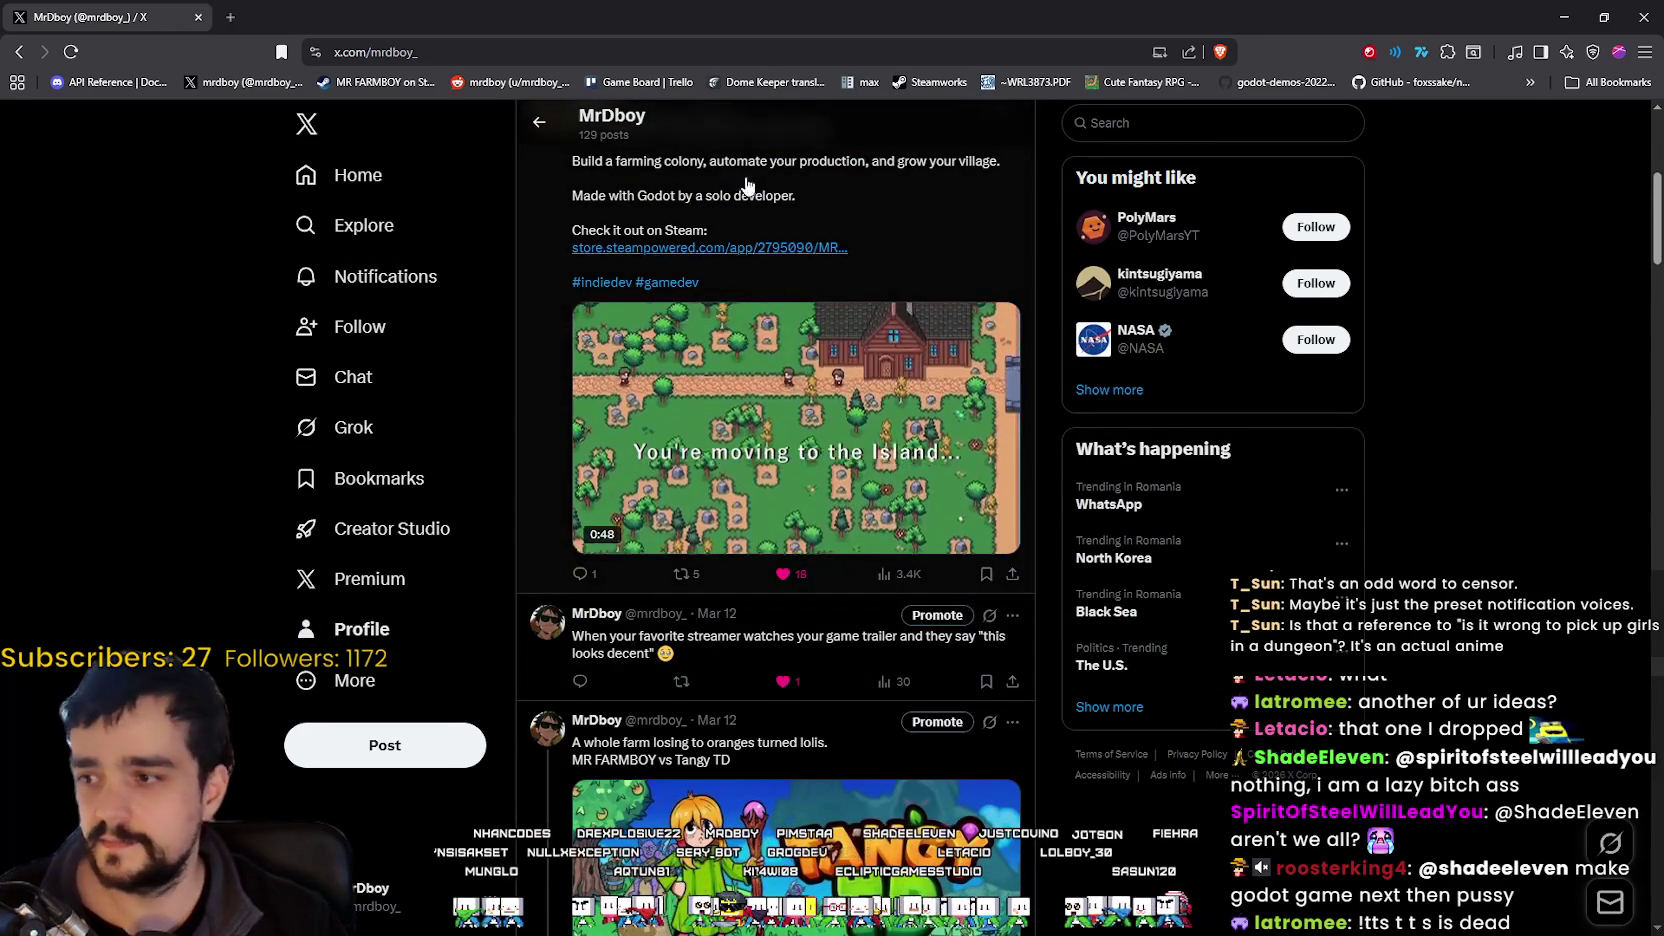
Close the browser and the Games.txt notes, then save the prestige_tree_panel scene.
click(1638, 18)
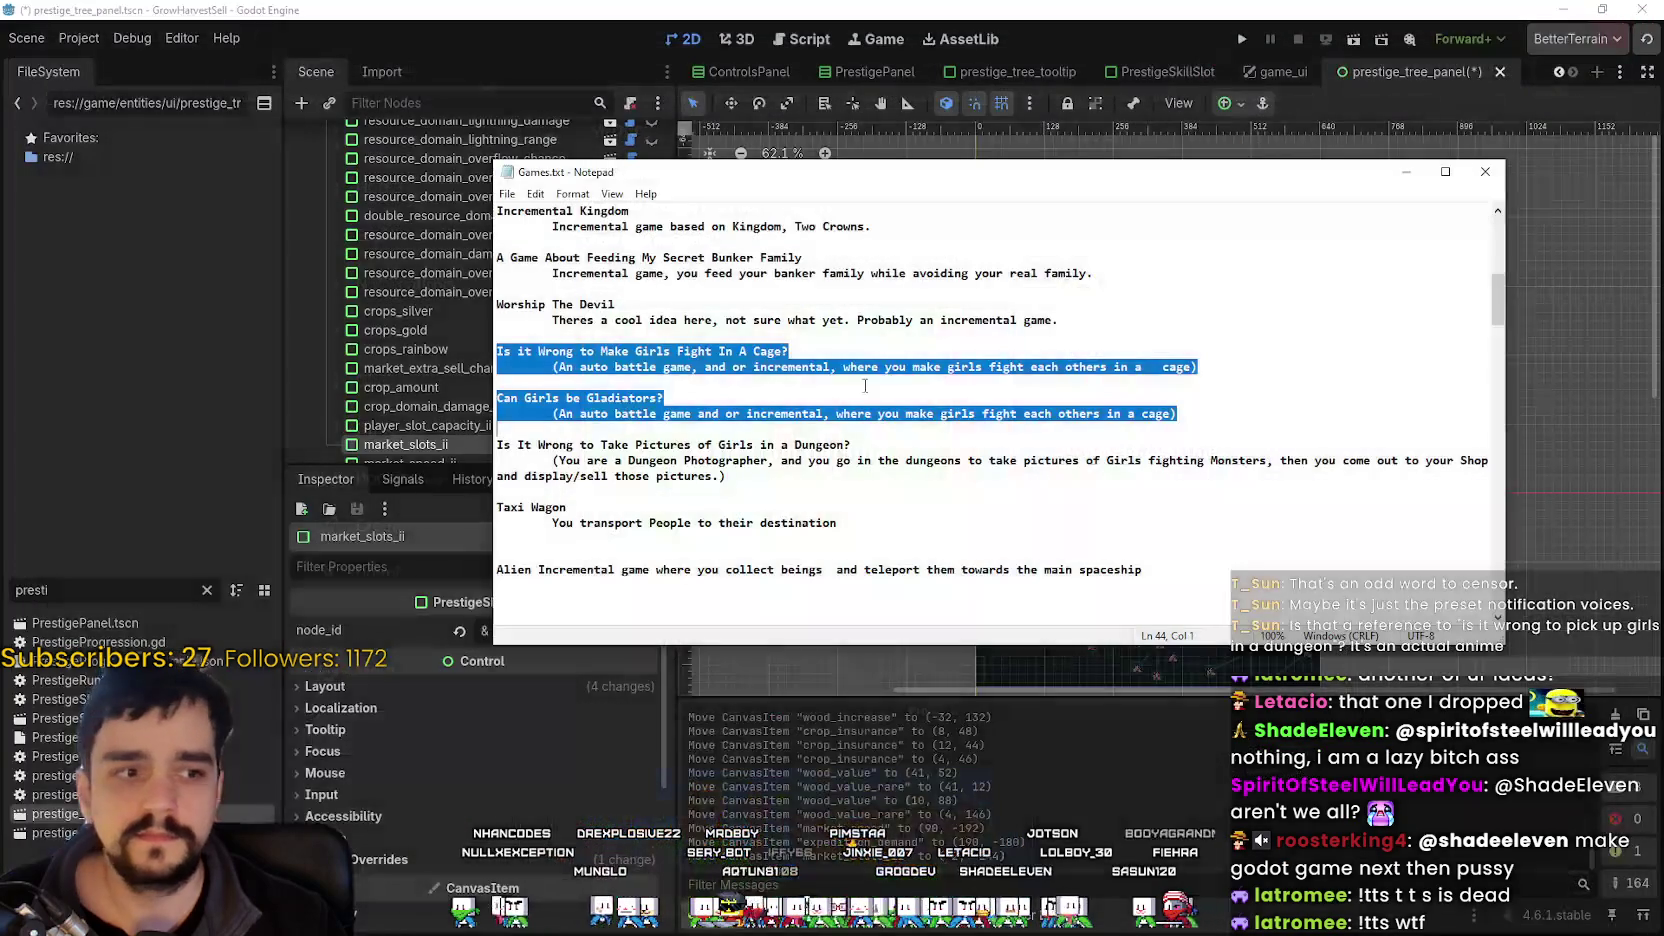
click(921, 378)
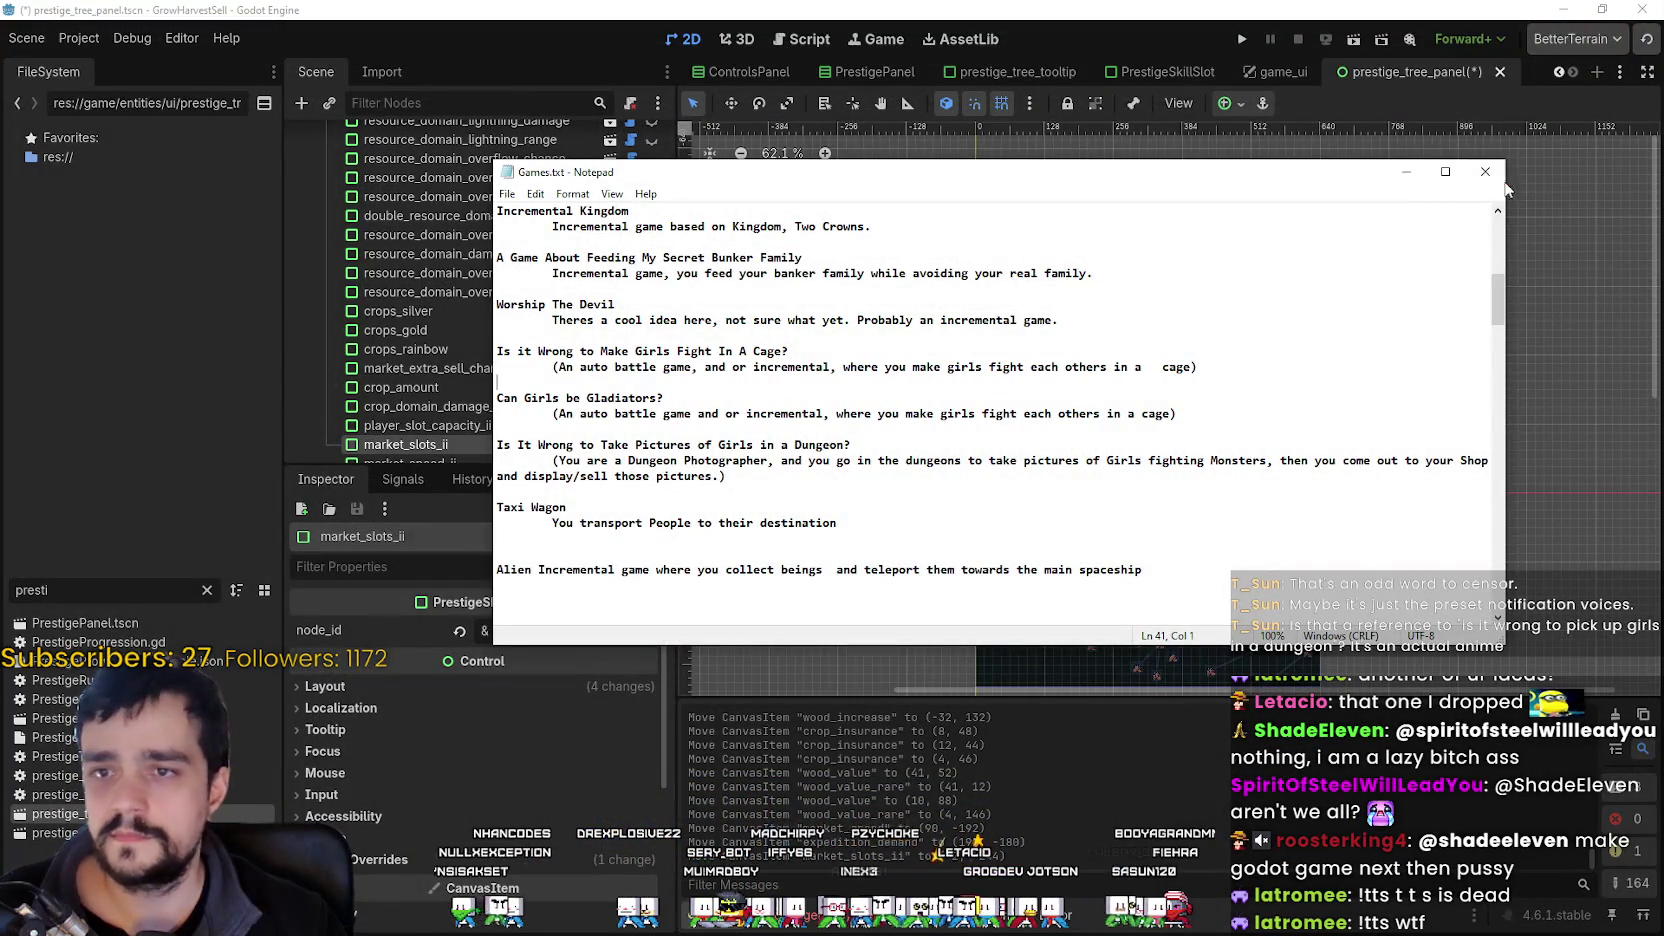
click(1485, 171)
scroll(1190, 281, up, 6)
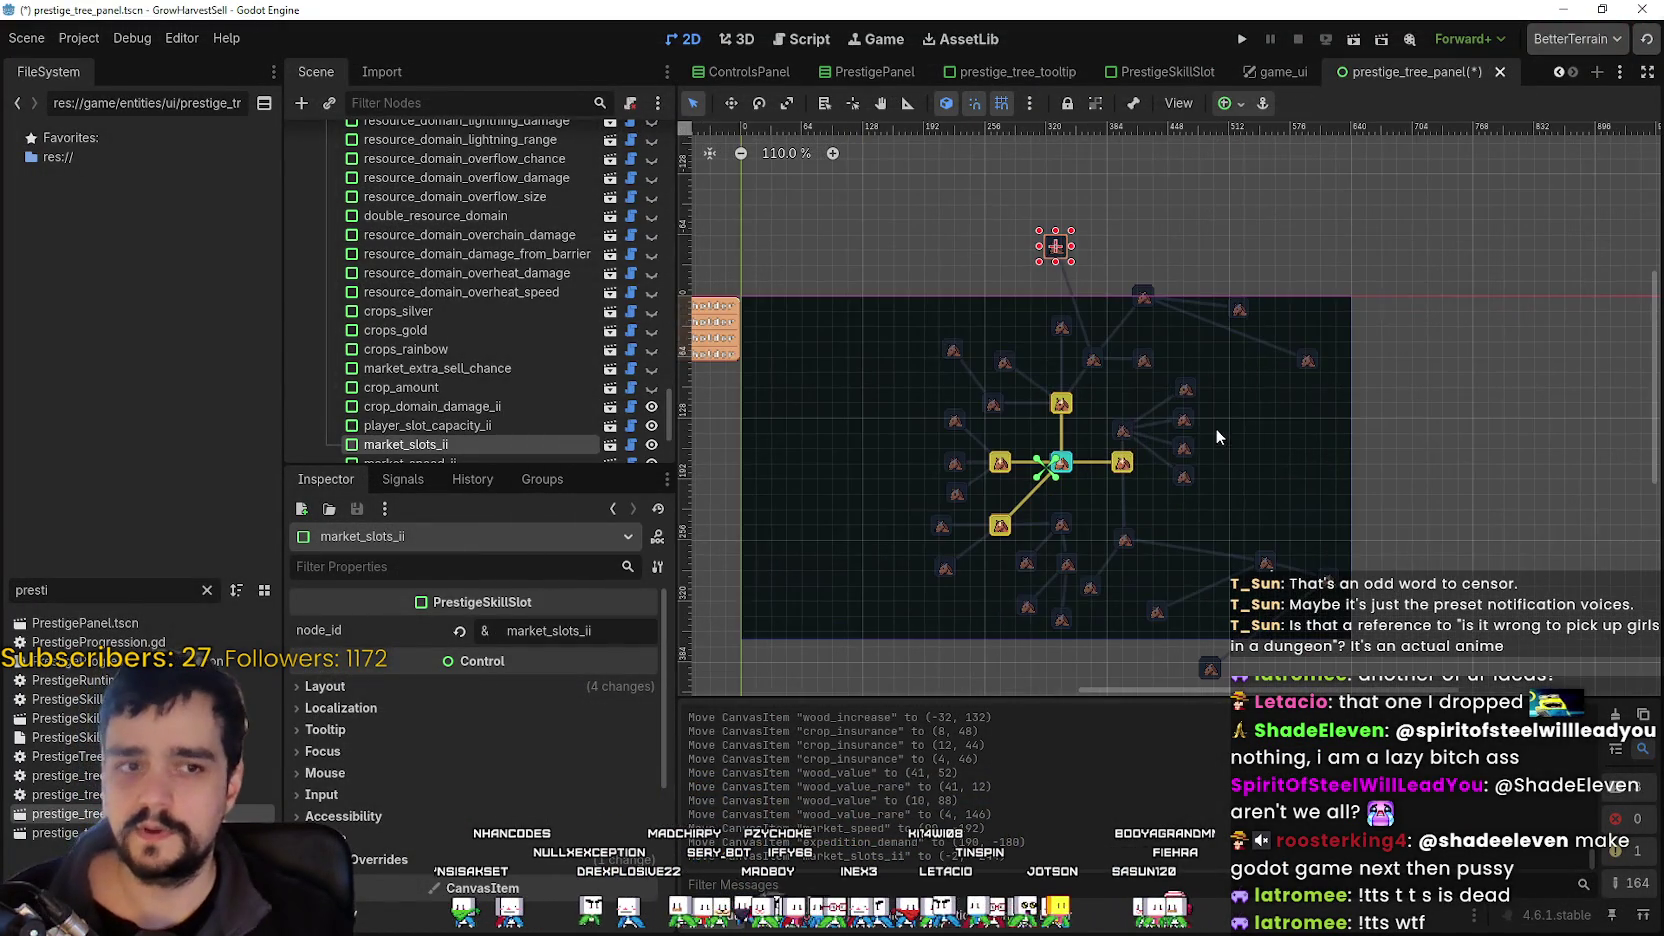
key(ctrl+s)
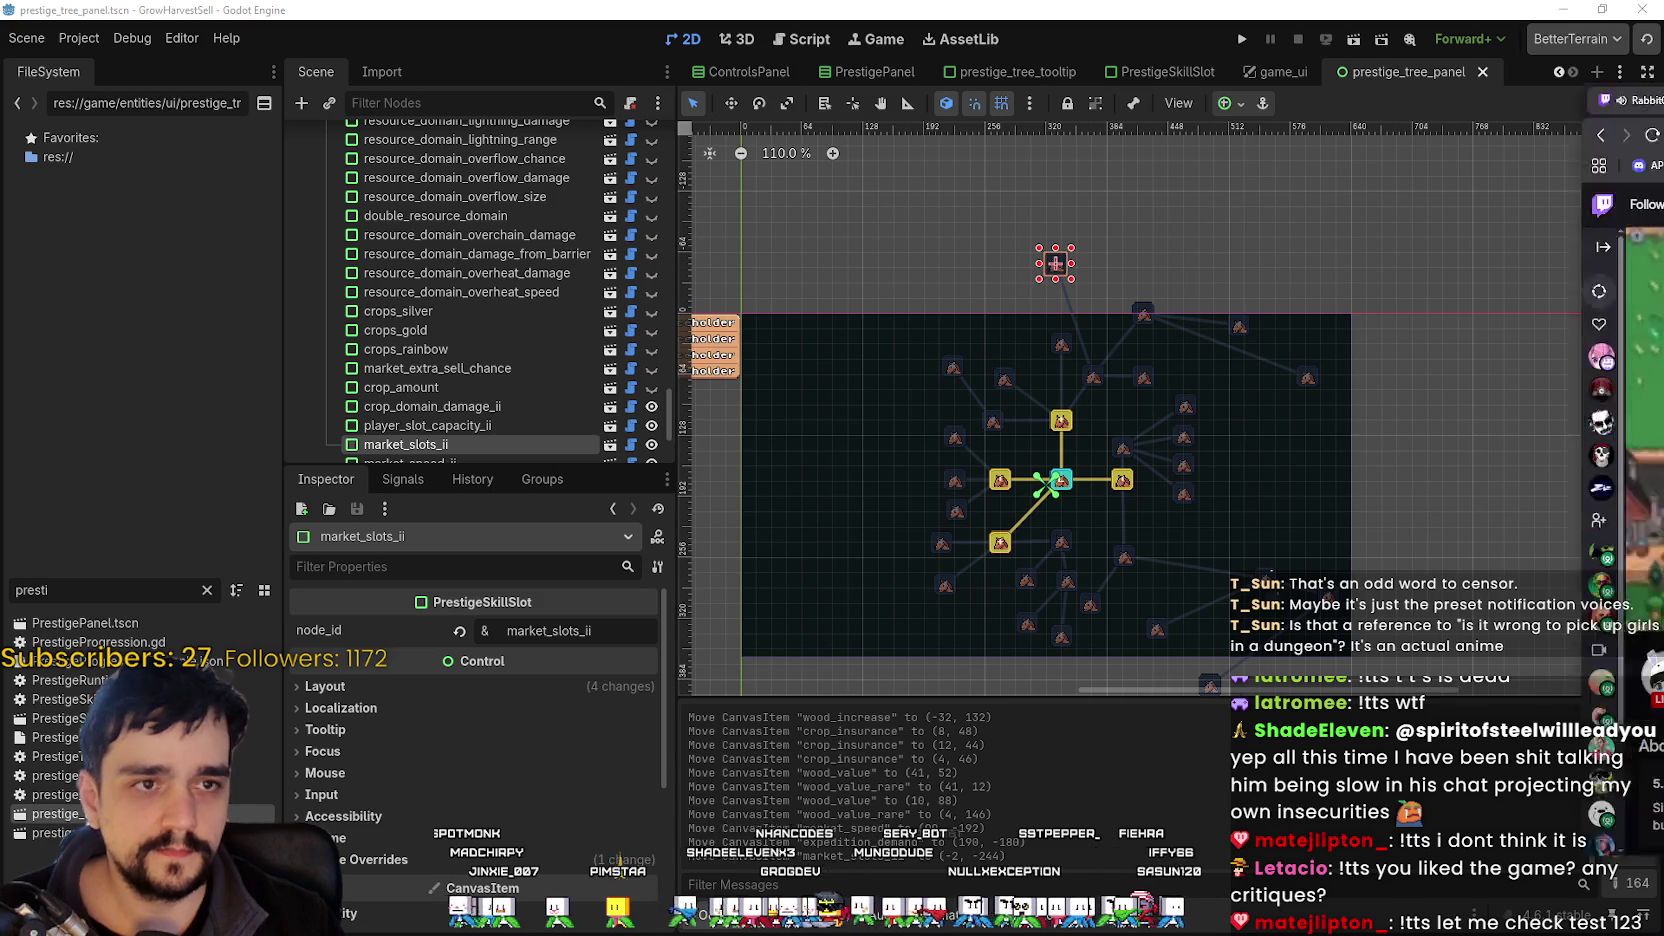
Switch to the Twitch stream window and claim the channel-points bonus in chat.
key(alt+Tab)
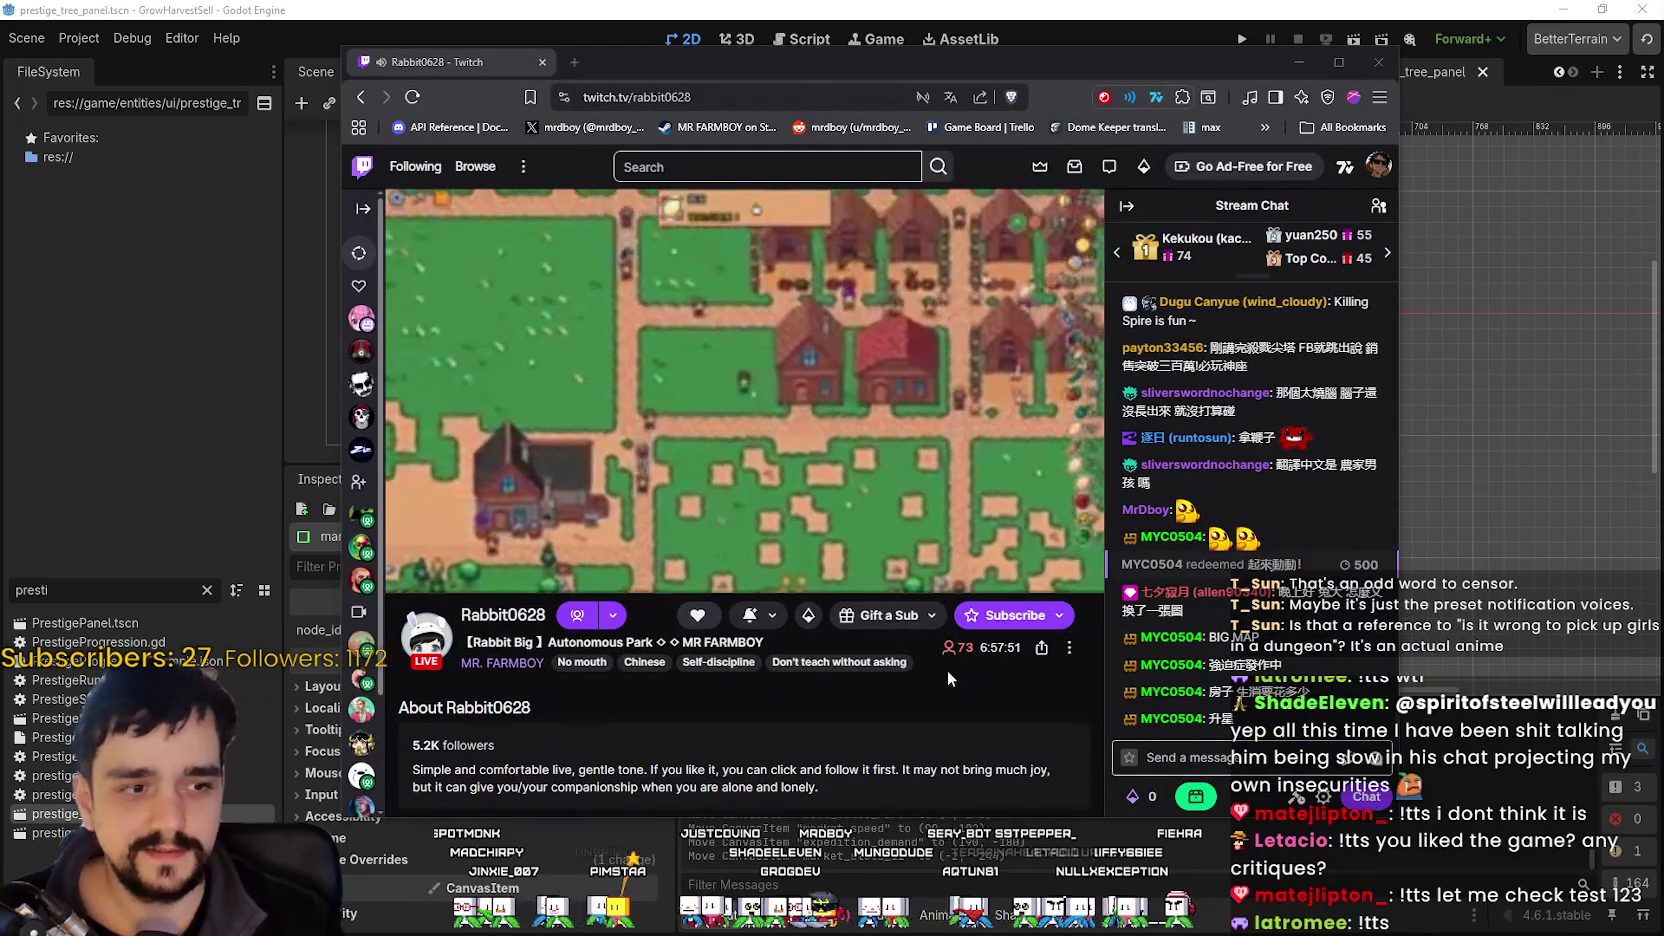
click(1205, 800)
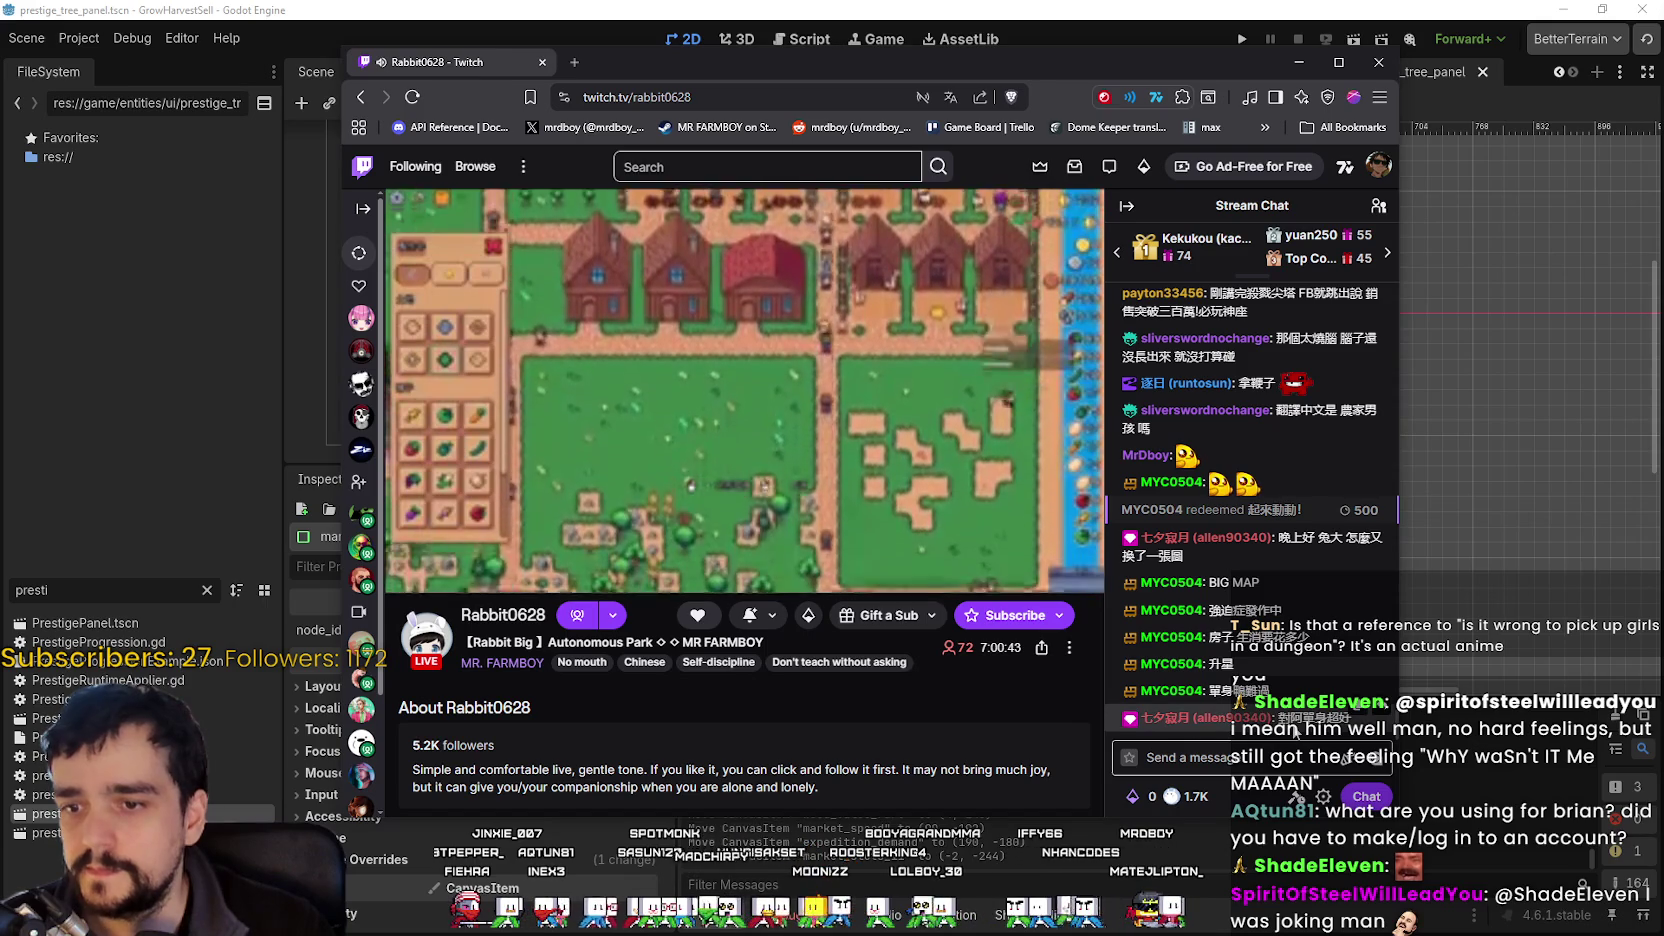
Select a Chinese chat message, revealing its translation 'It's great to be single.'.
drag(1278, 718, 1330, 719)
Translate the Chinese chat message into English ("It's great to be single") and return to Godot.
right_click(1336, 742)
click(1400, 853)
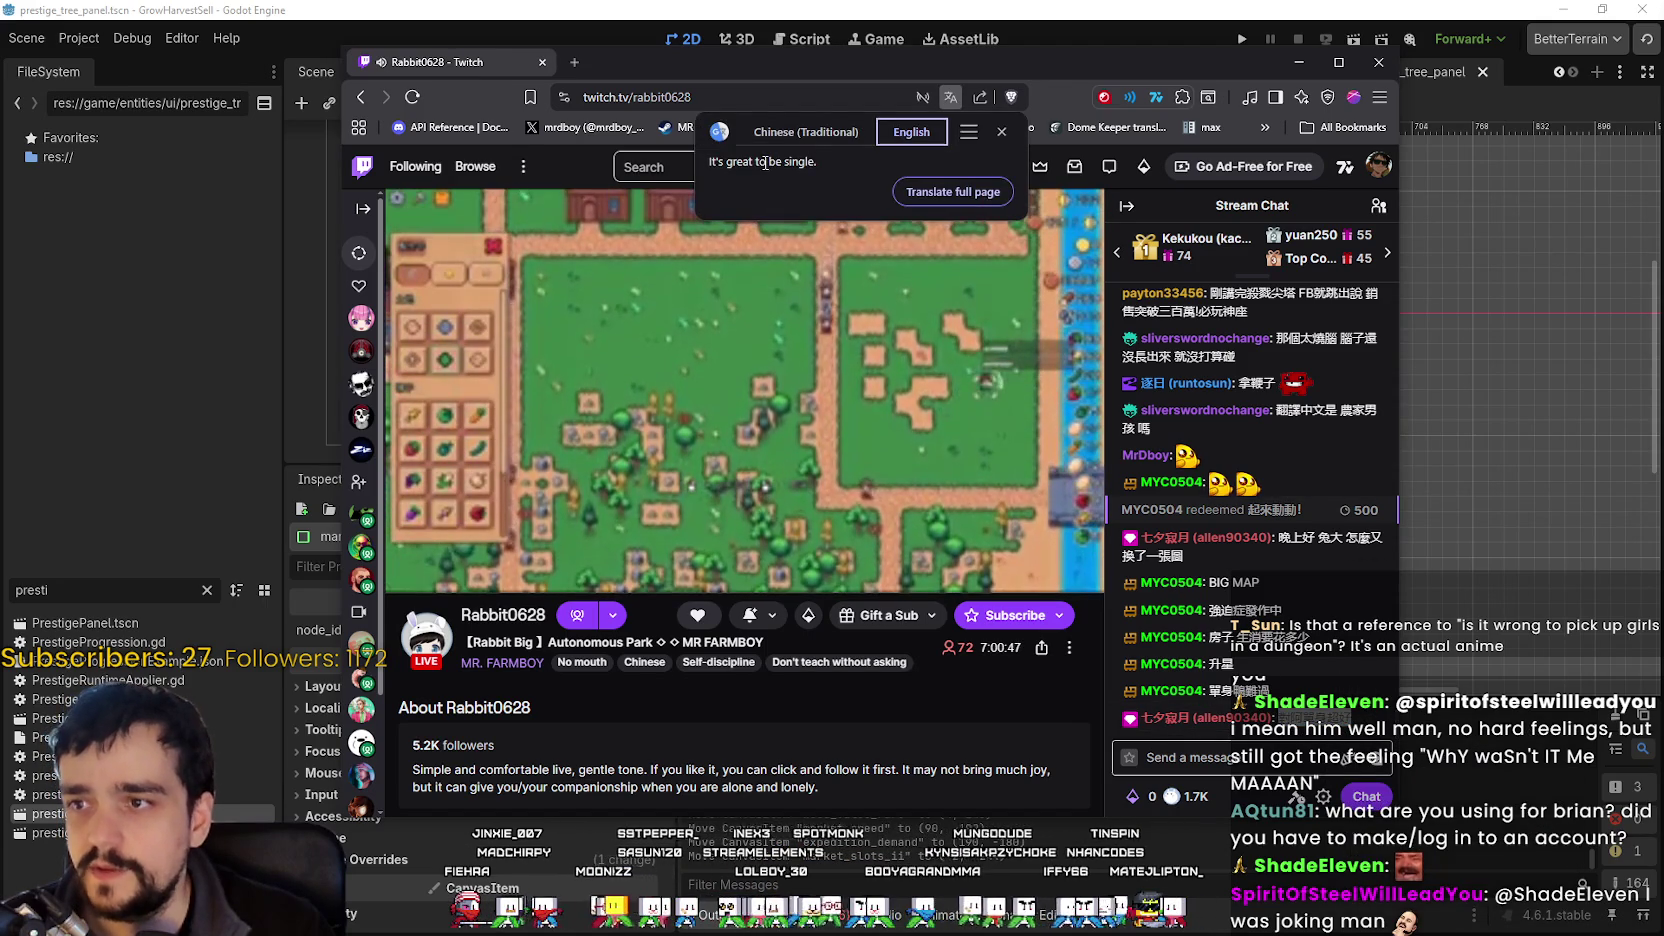
triple_click(810, 163)
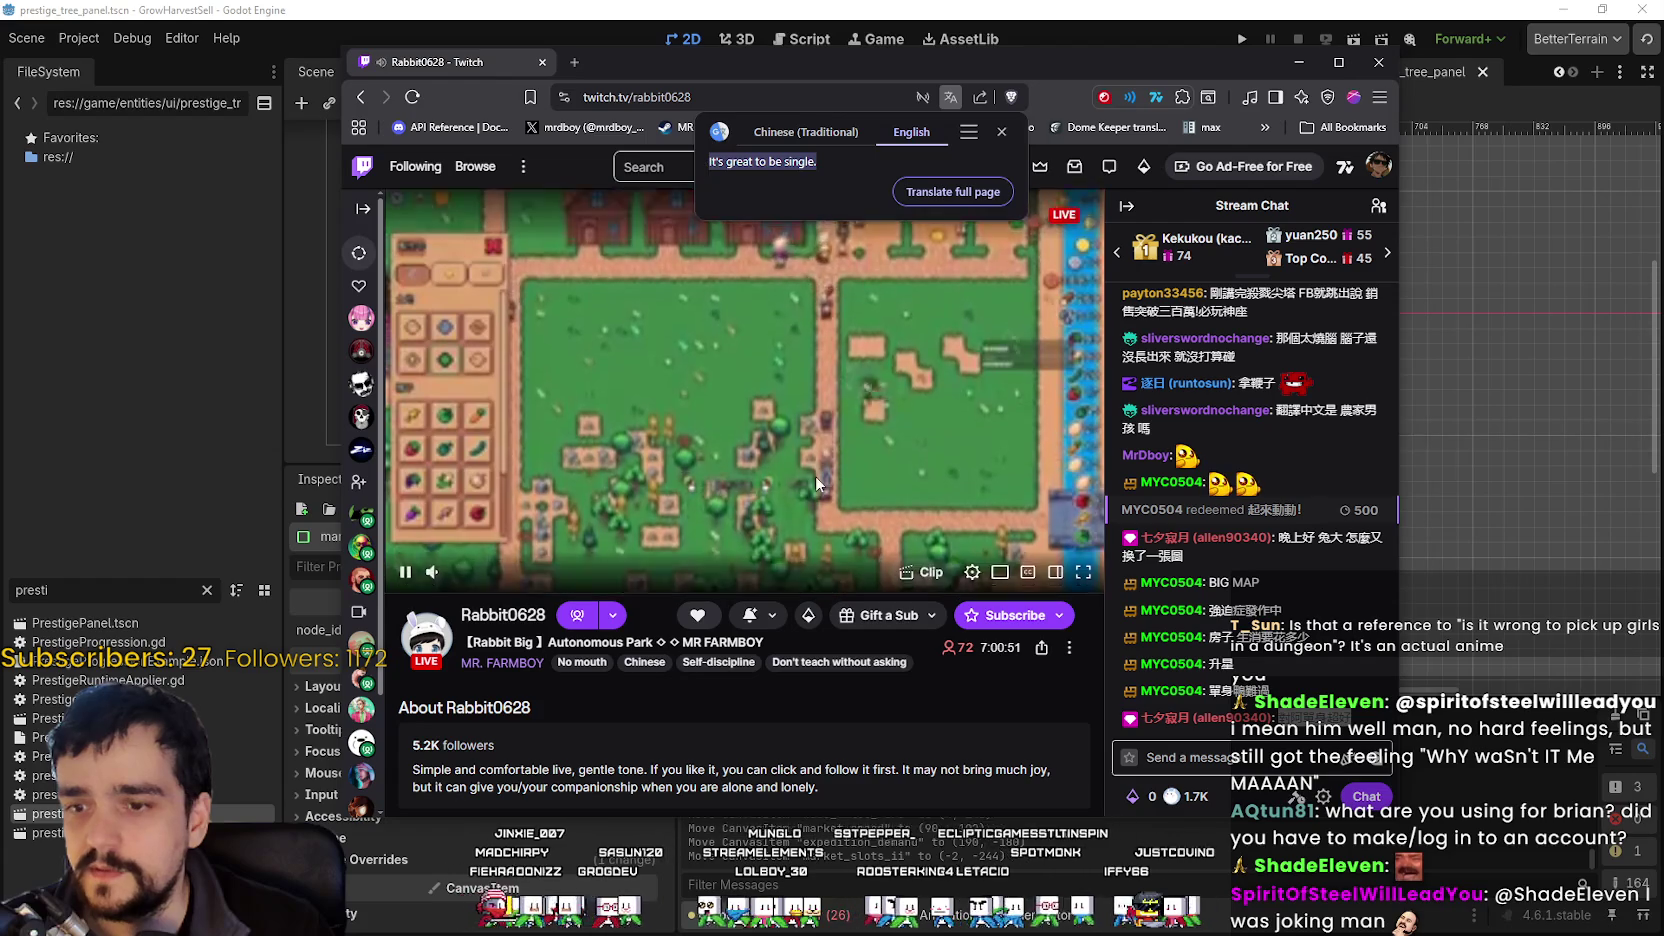
click(1001, 131)
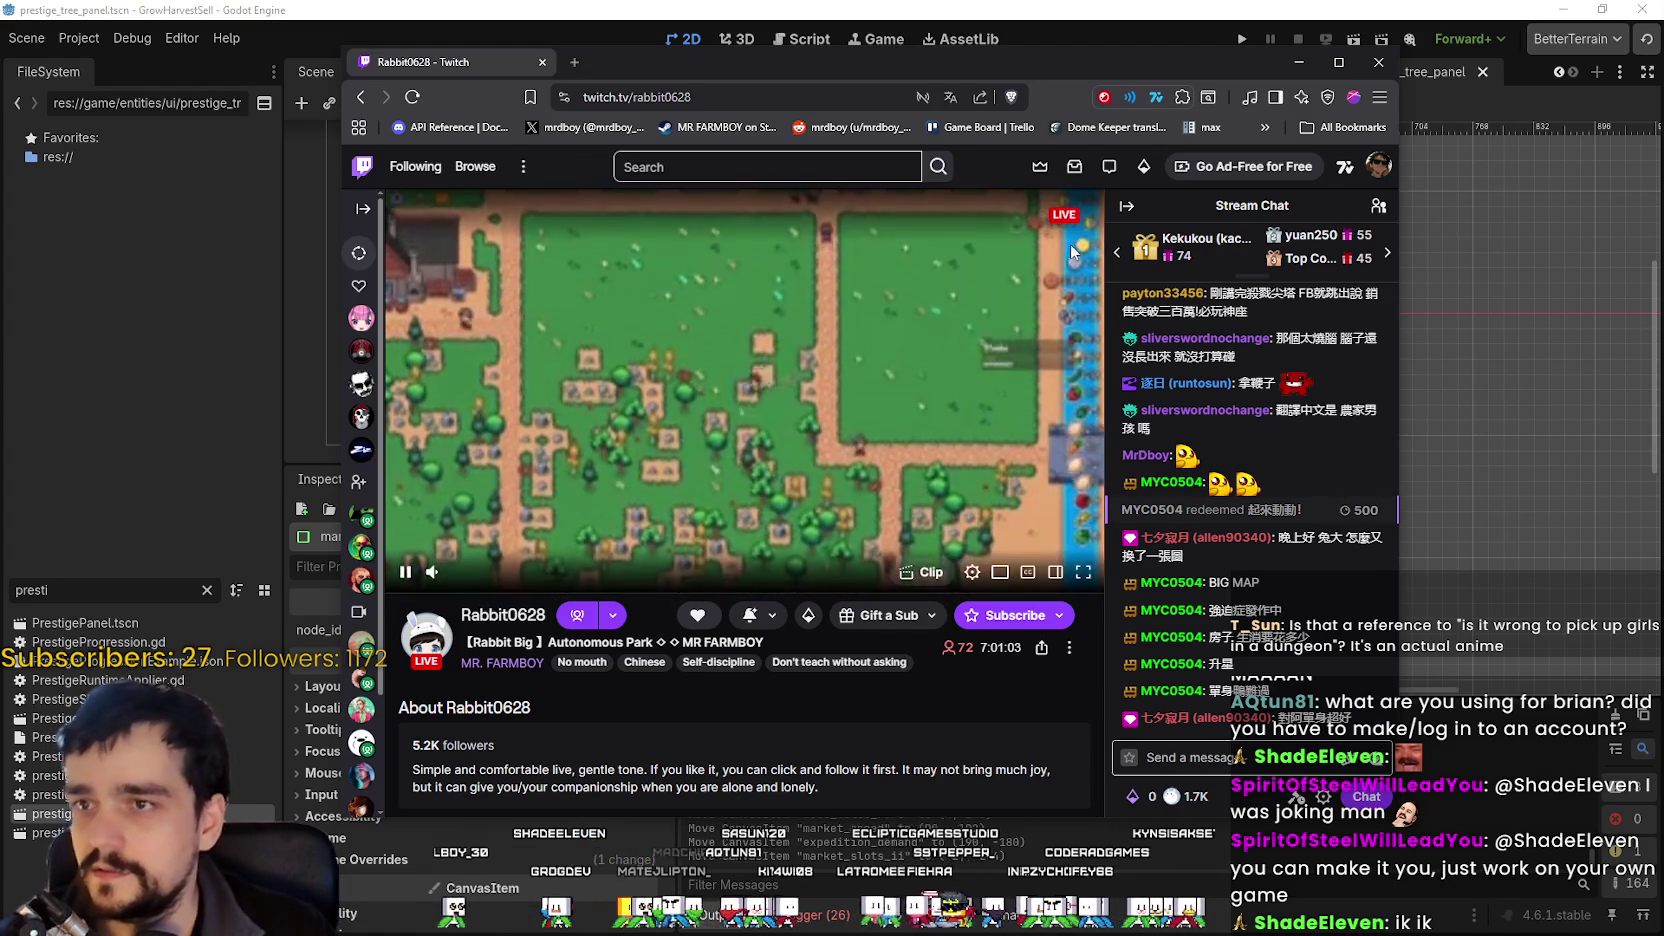
key(alt+Tab)
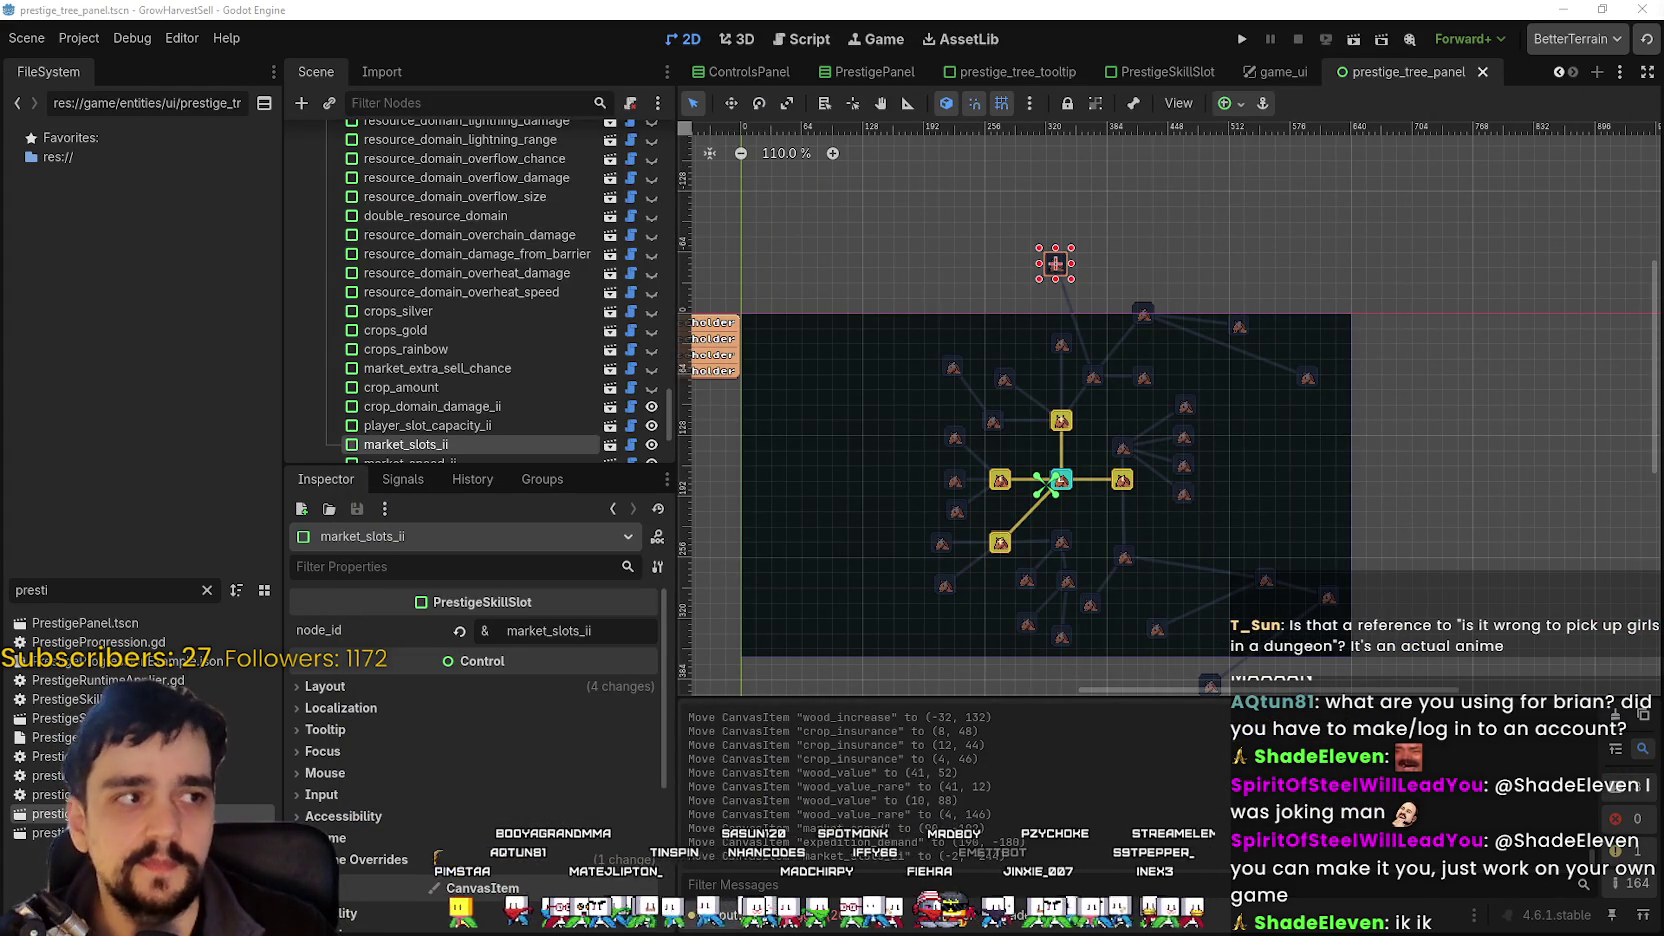
Zoom the prestige tree's 2D canvas in the Godot editor.
scroll(1154, 264, up, 5)
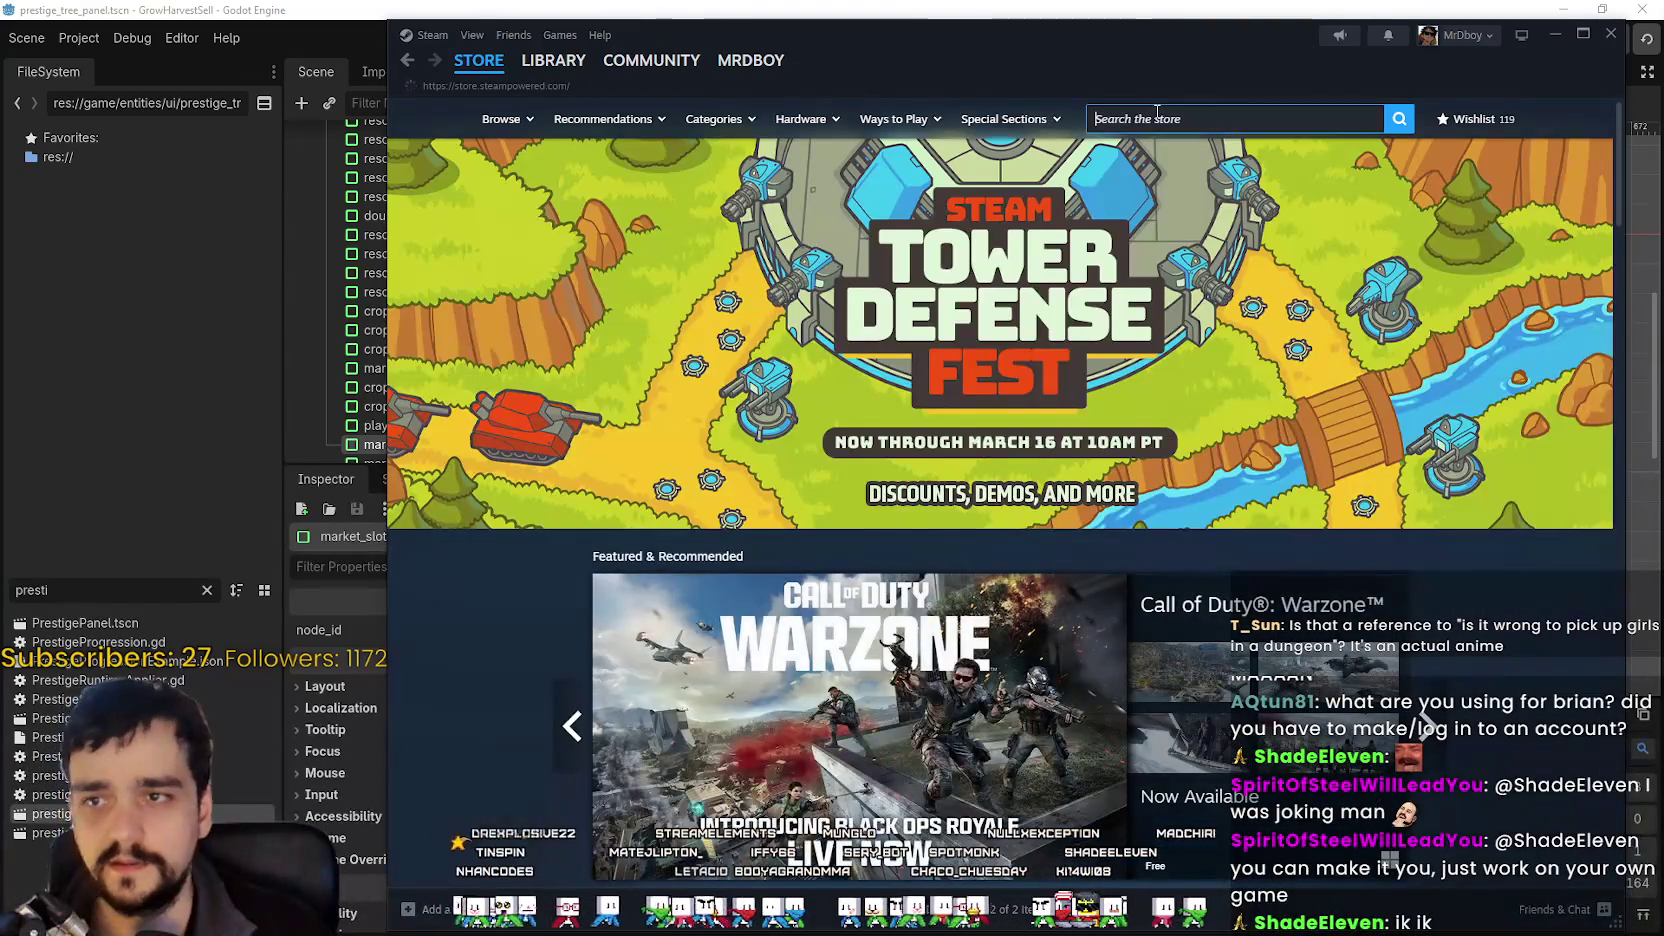
Search the Steam store for MR FARMBOY and open its store page.
click(1161, 117)
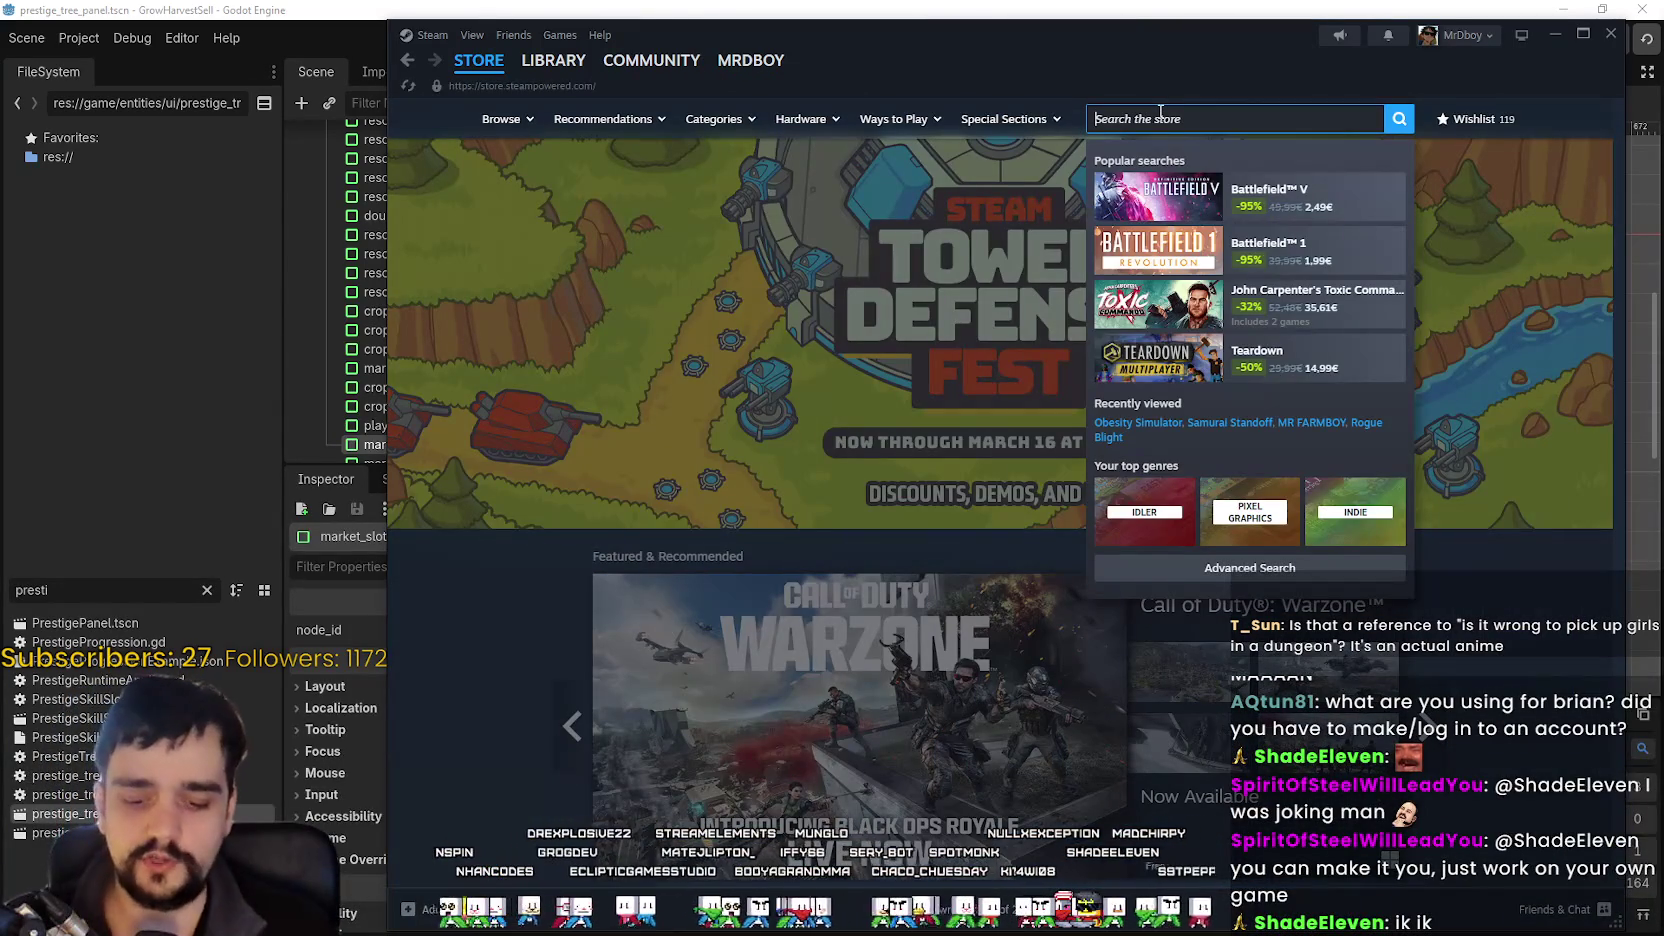
text(MR FARMBOY)
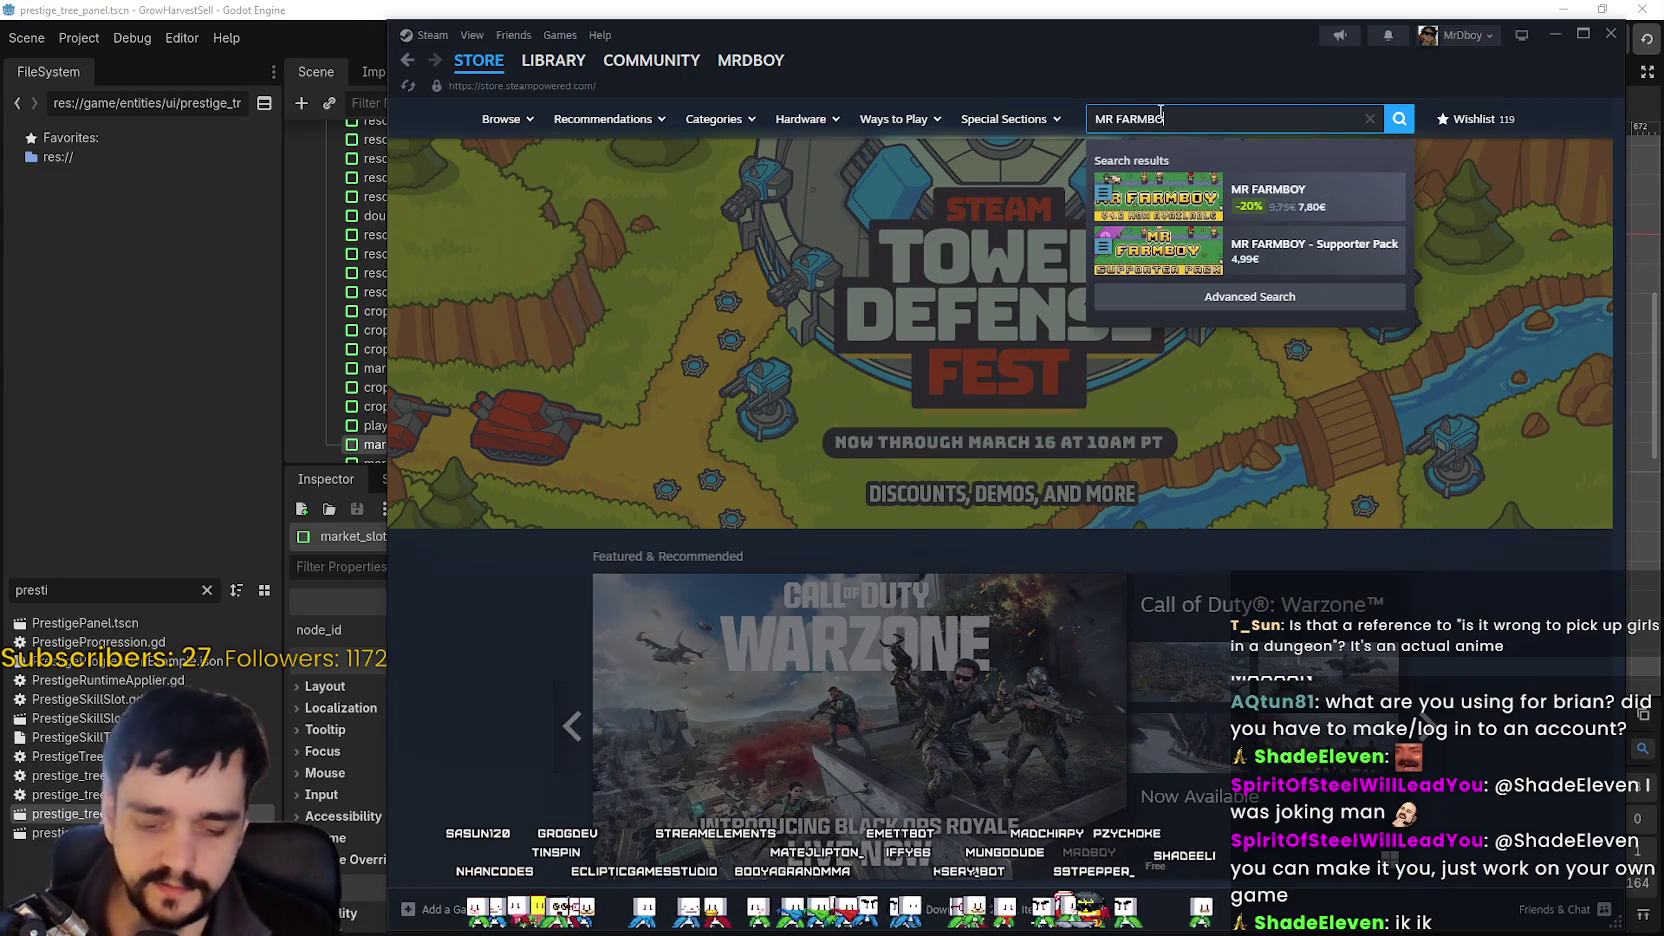
click(1150, 194)
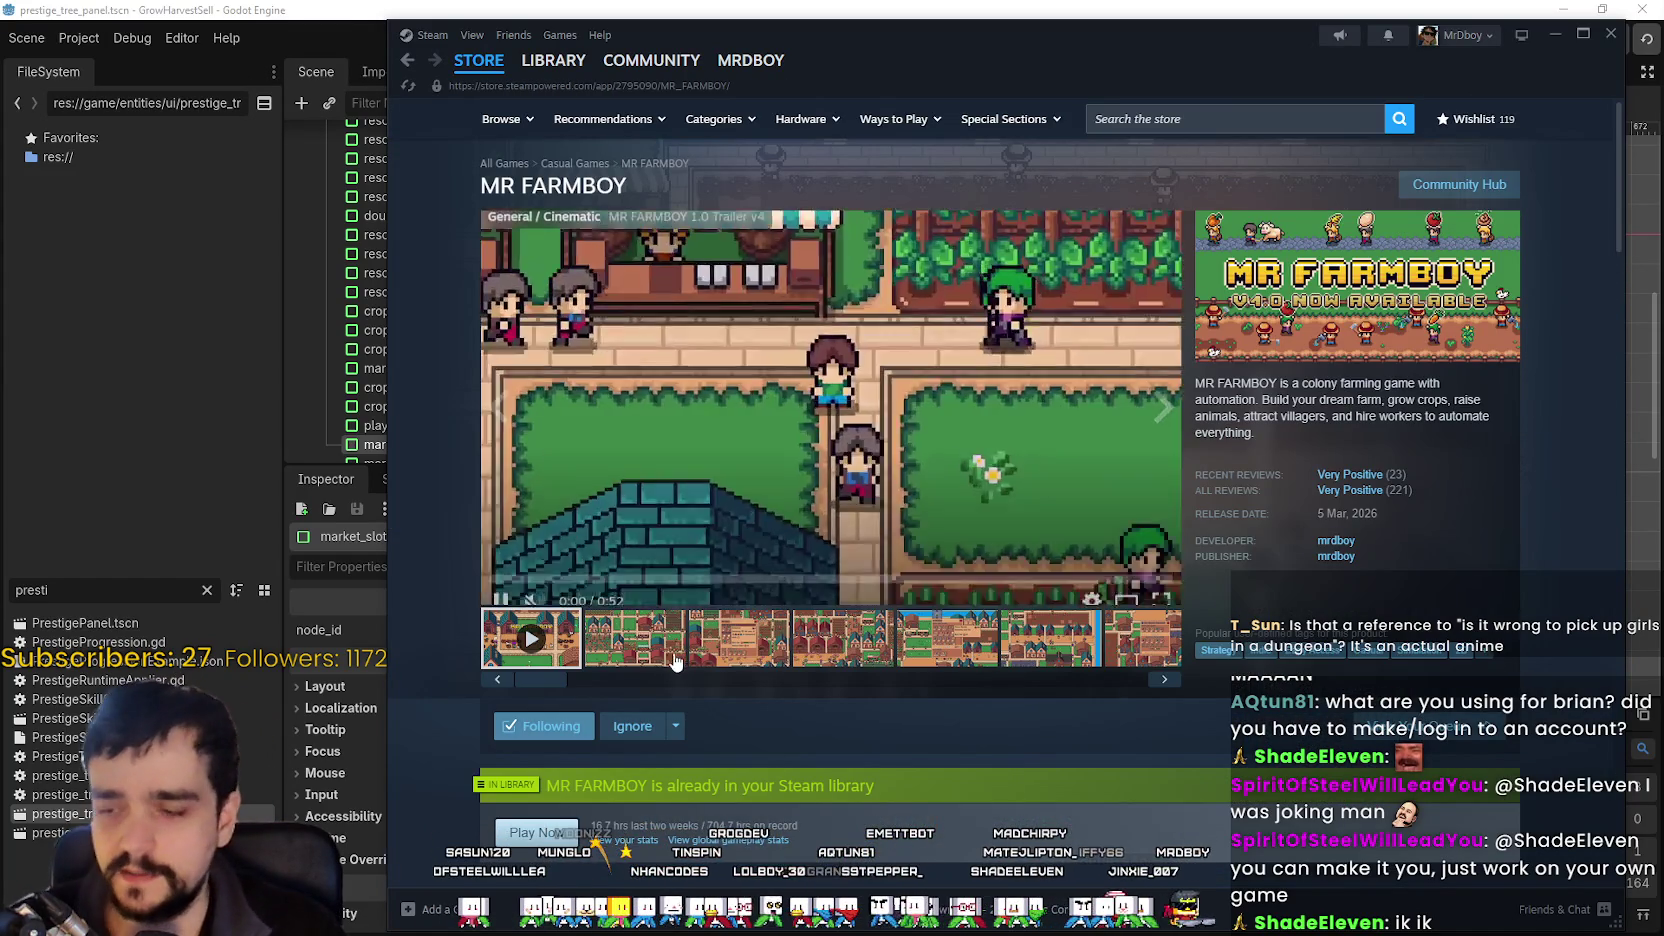
Play the MR FARMBOY trailer, then bring the Godot editor back to the front.
click(564, 645)
scroll(1074, 715, down, 3)
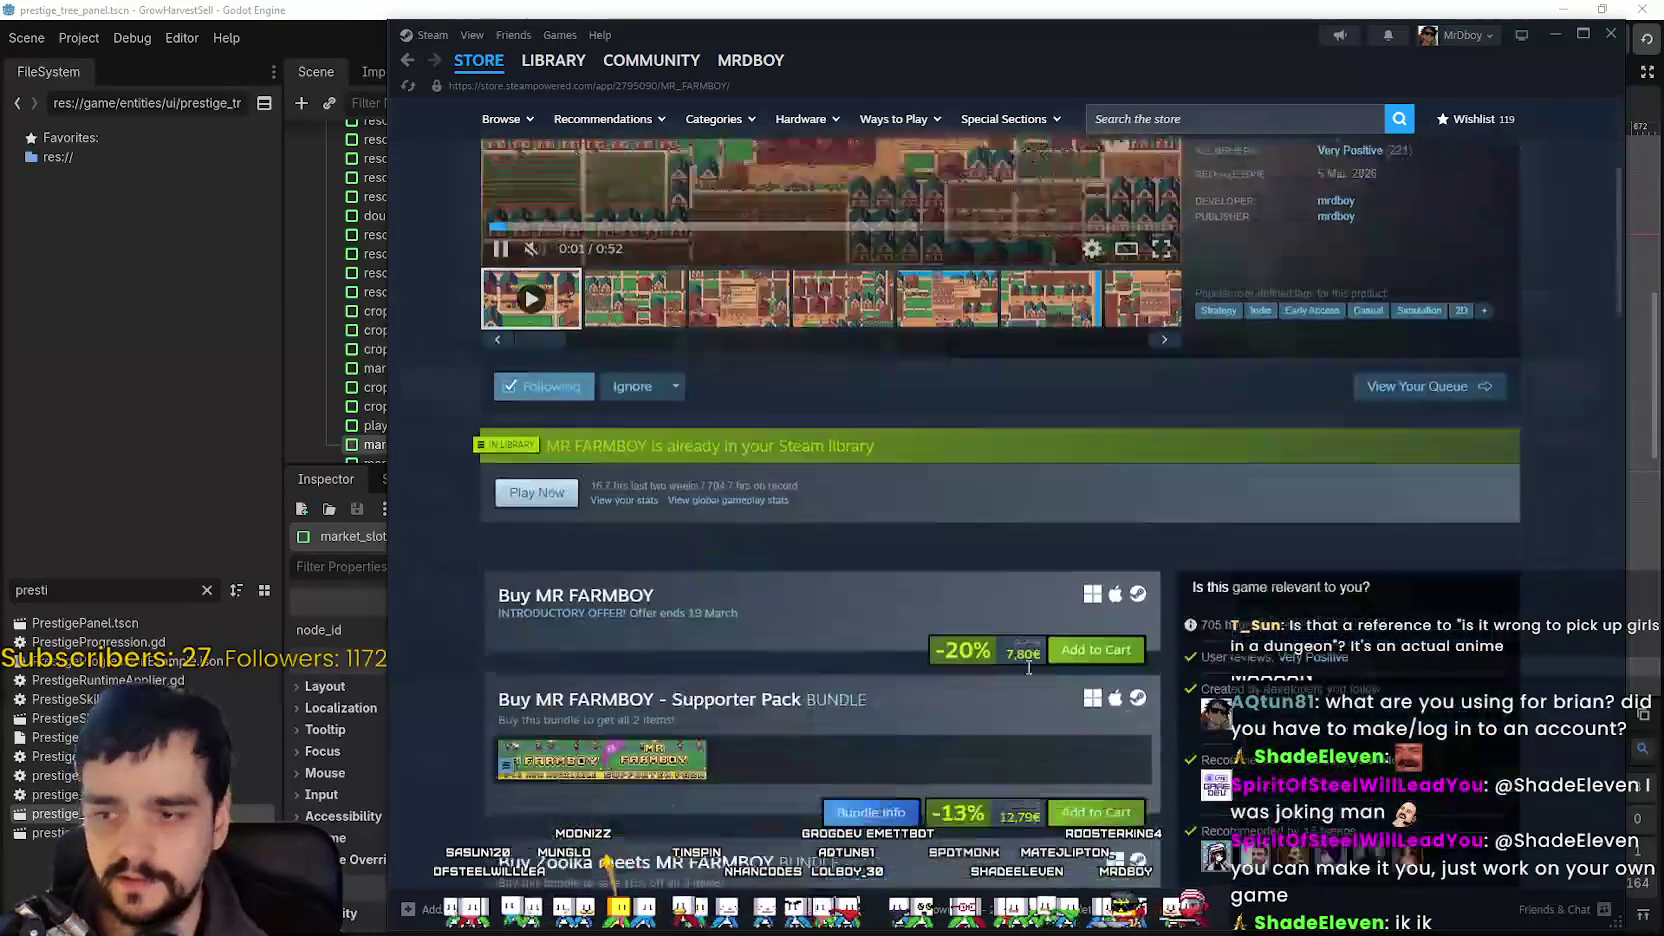
scroll(979, 682, up, 3)
scroll(967, 679, down, 2)
scroll(990, 675, up, 2)
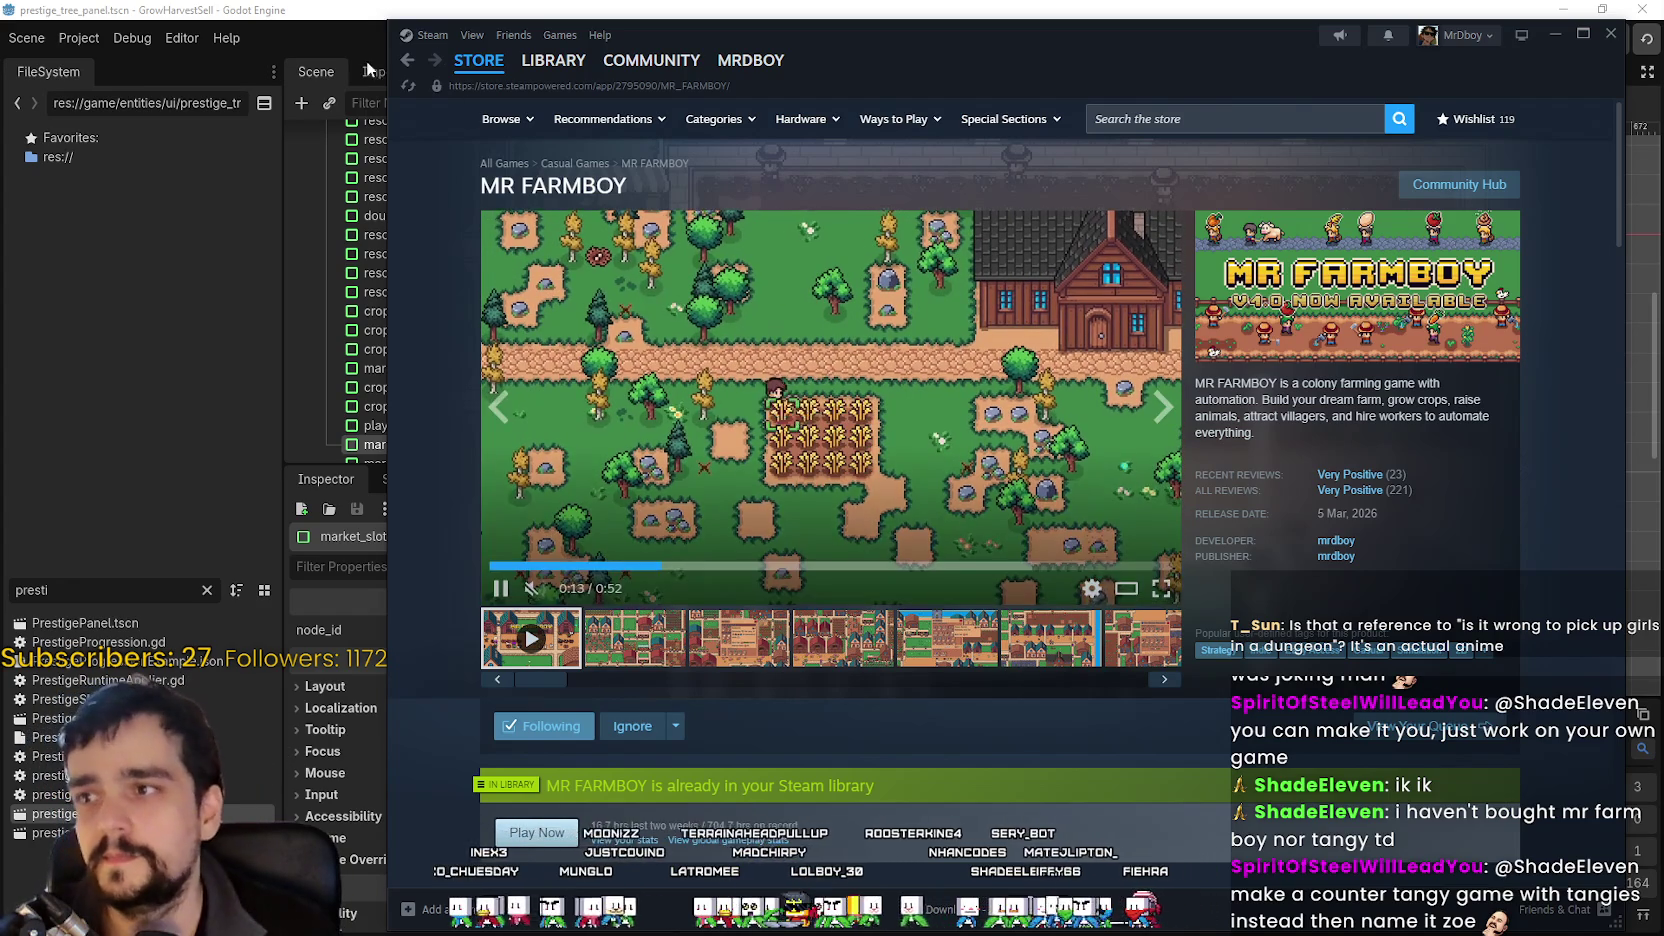
drag(1453, 53, 1420, 51)
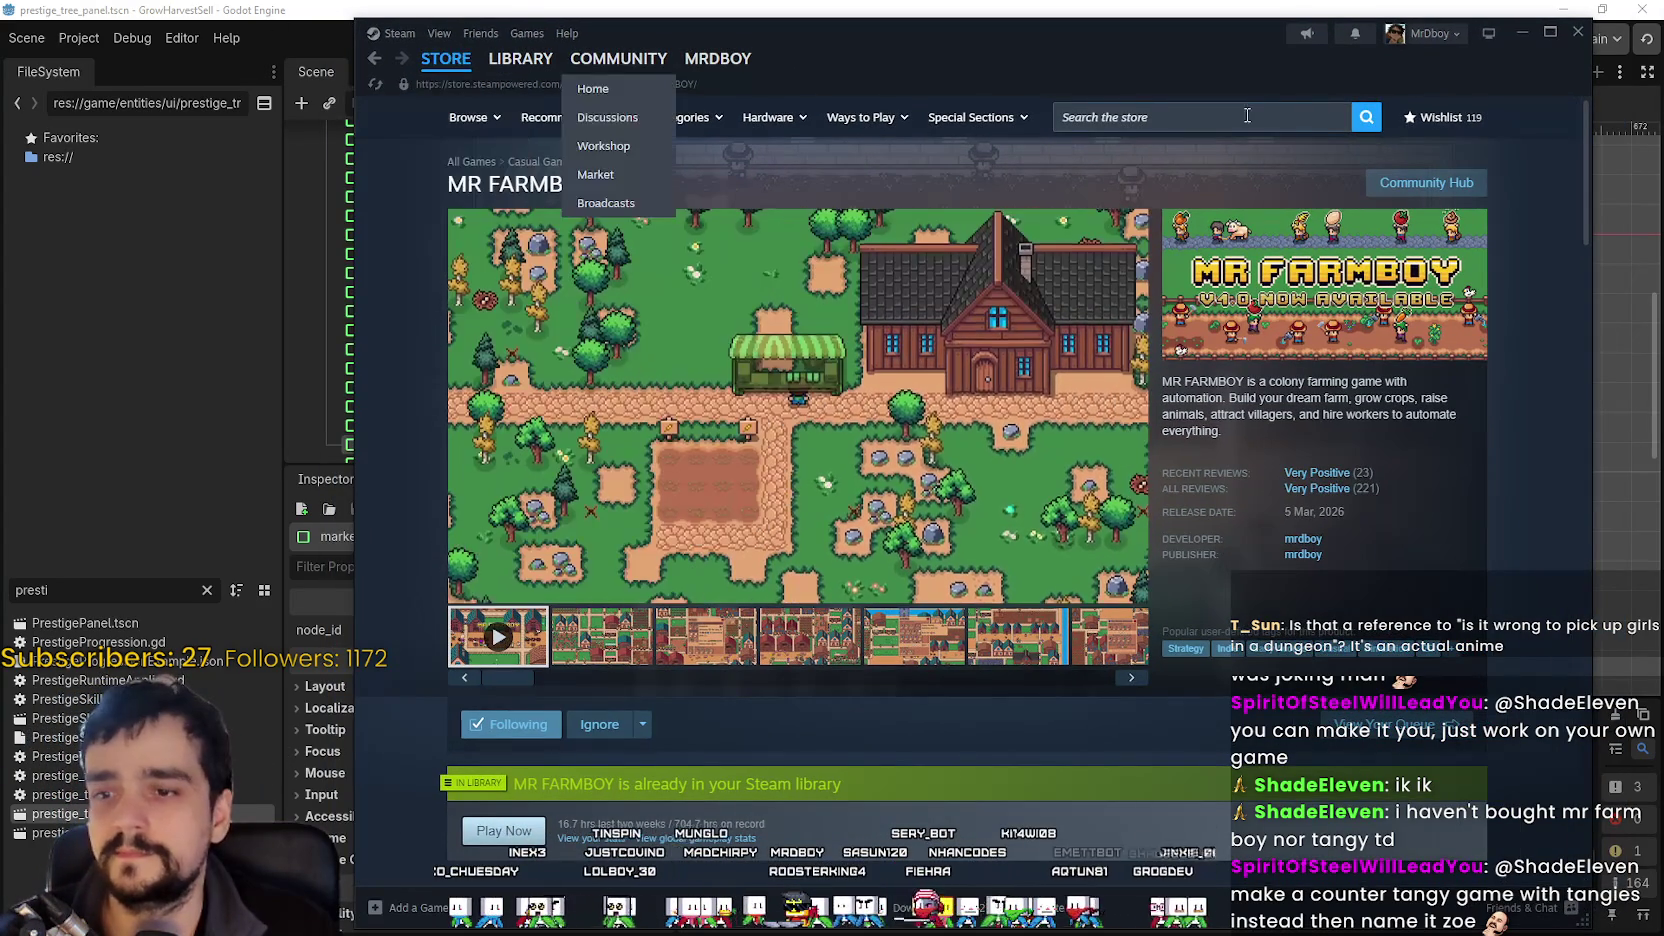
click(1187, 8)
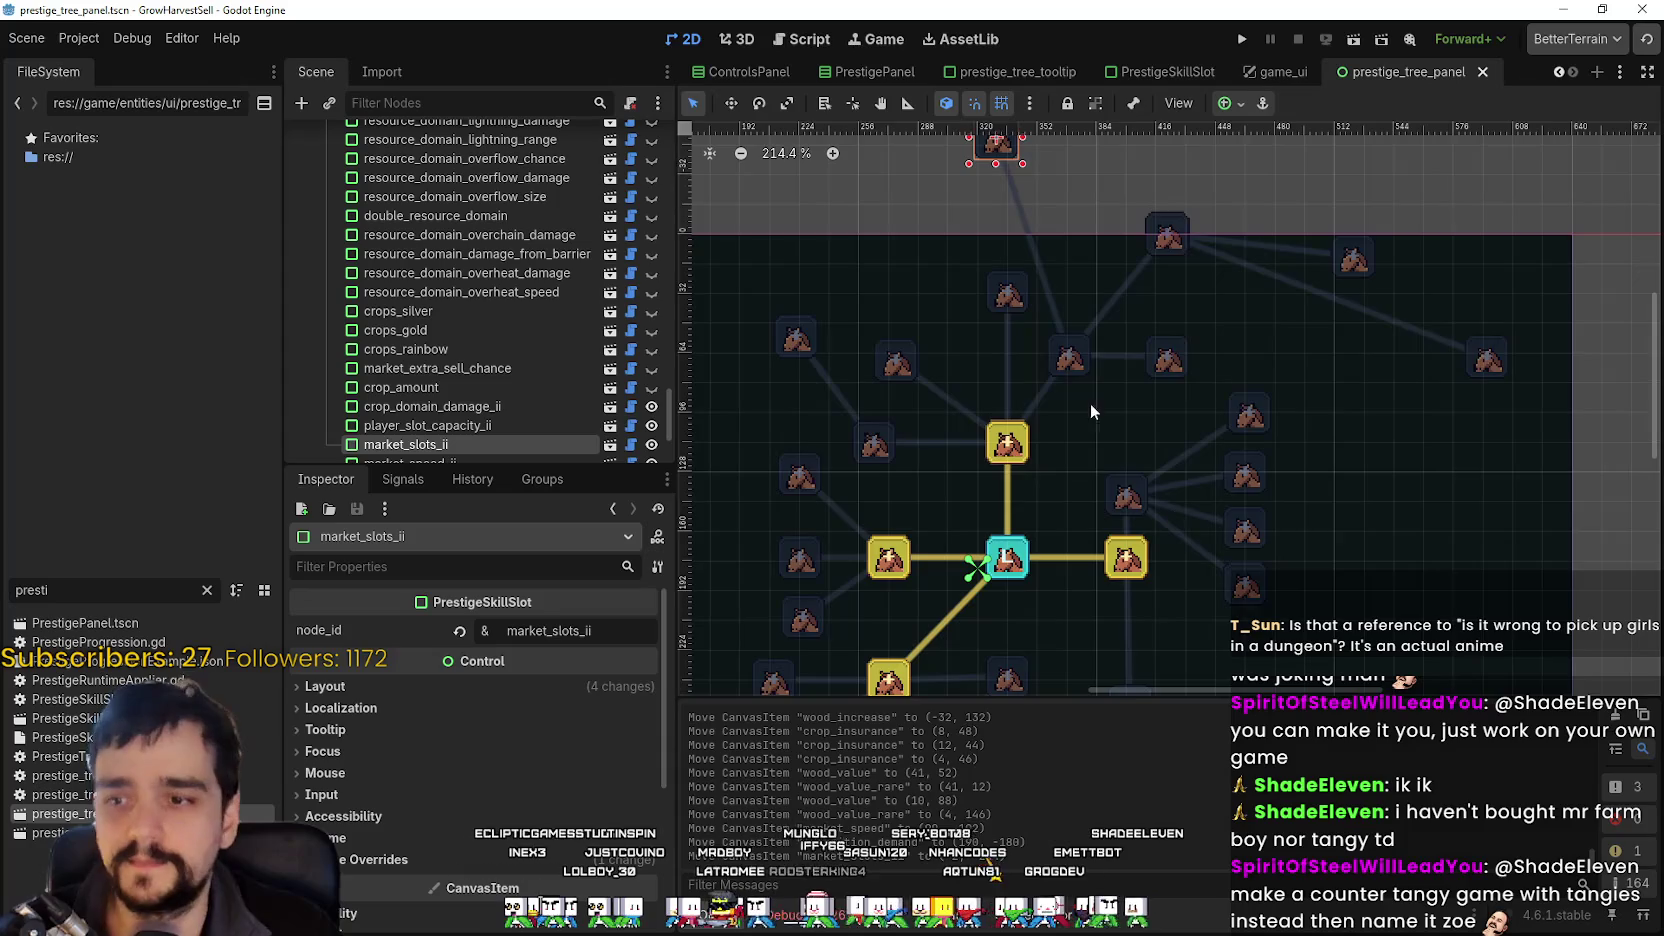
Drag the expedition_demand node up-left toward the central prestige node.
scroll(1098, 418, down, 2)
drag(1347, 285, 1274, 219)
scroll(1265, 330, down, 1)
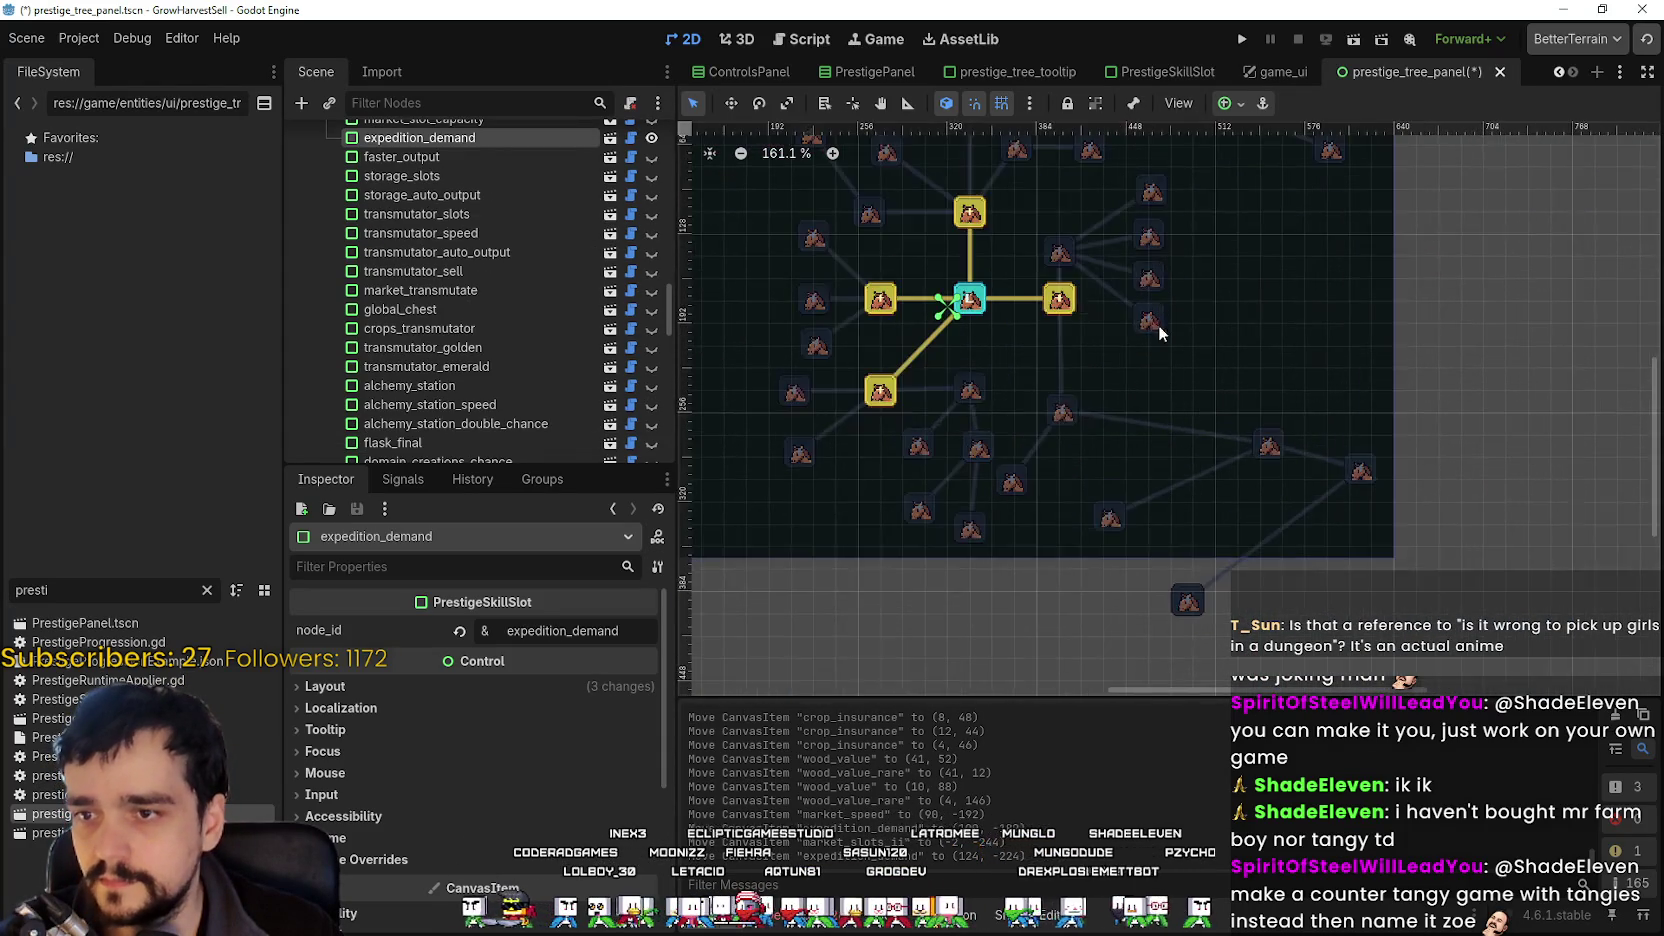
scroll(1091, 281, up, 5)
scroll(1079, 363, down, 5)
scroll(1110, 396, up, 1)
scroll(1126, 340, up, 2)
Move deep_barrier up-left and nudge resource_domain_energy upward toward the centre.
drag(1281, 462, 1112, 408)
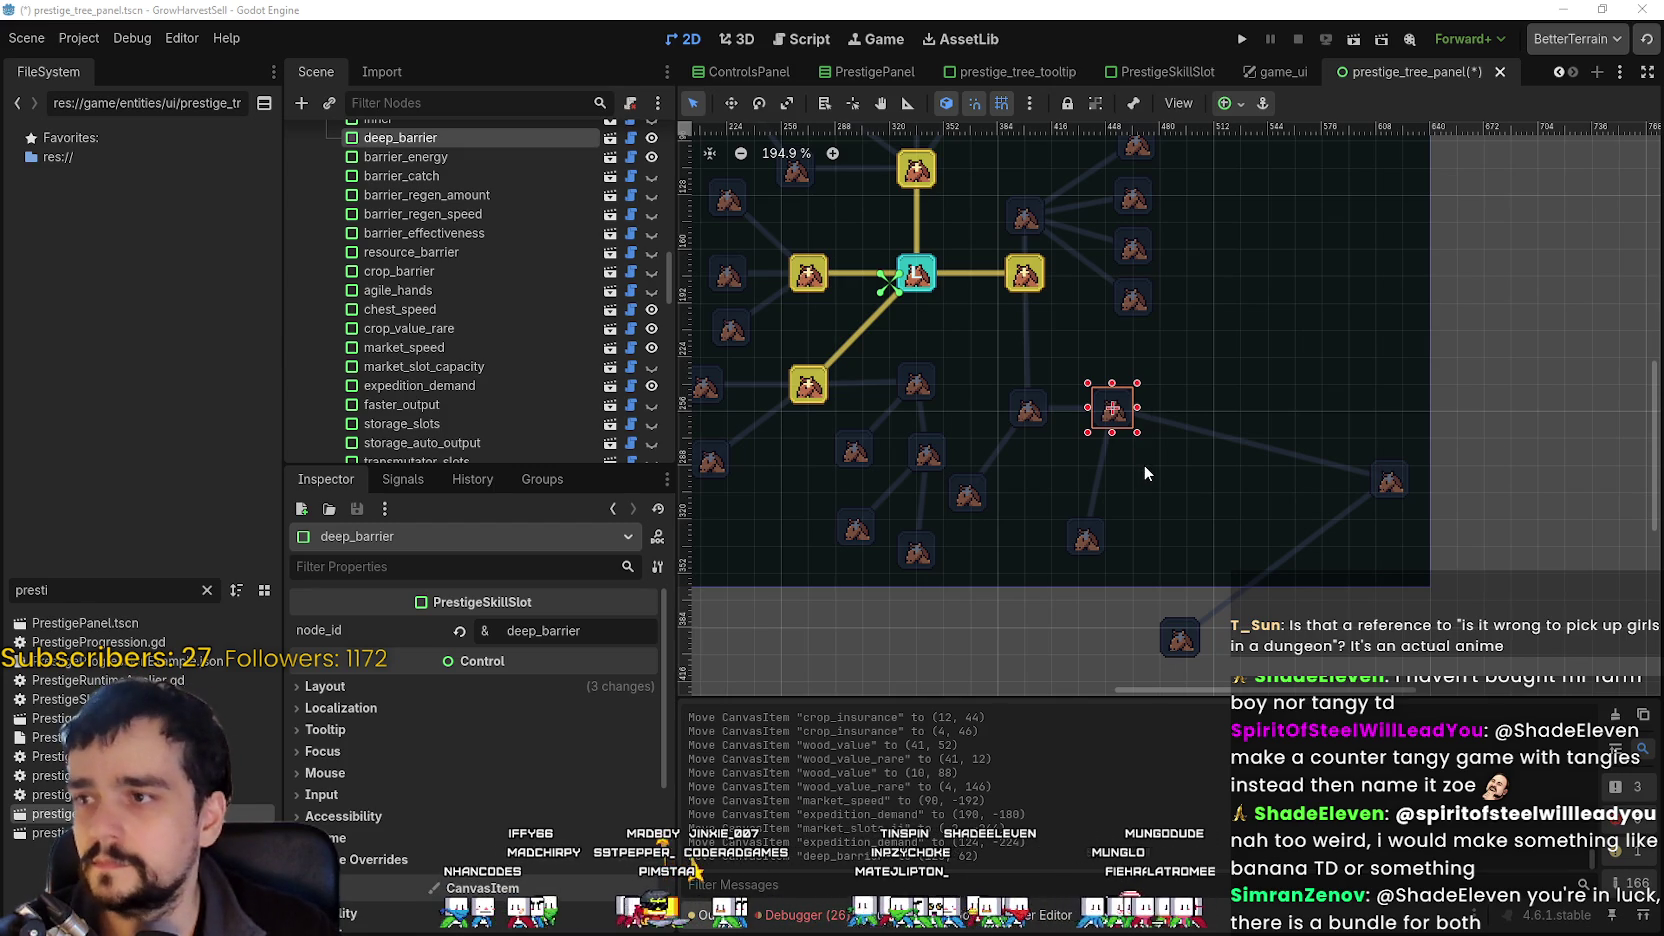
scroll(1123, 453, down, 2)
click(1078, 358)
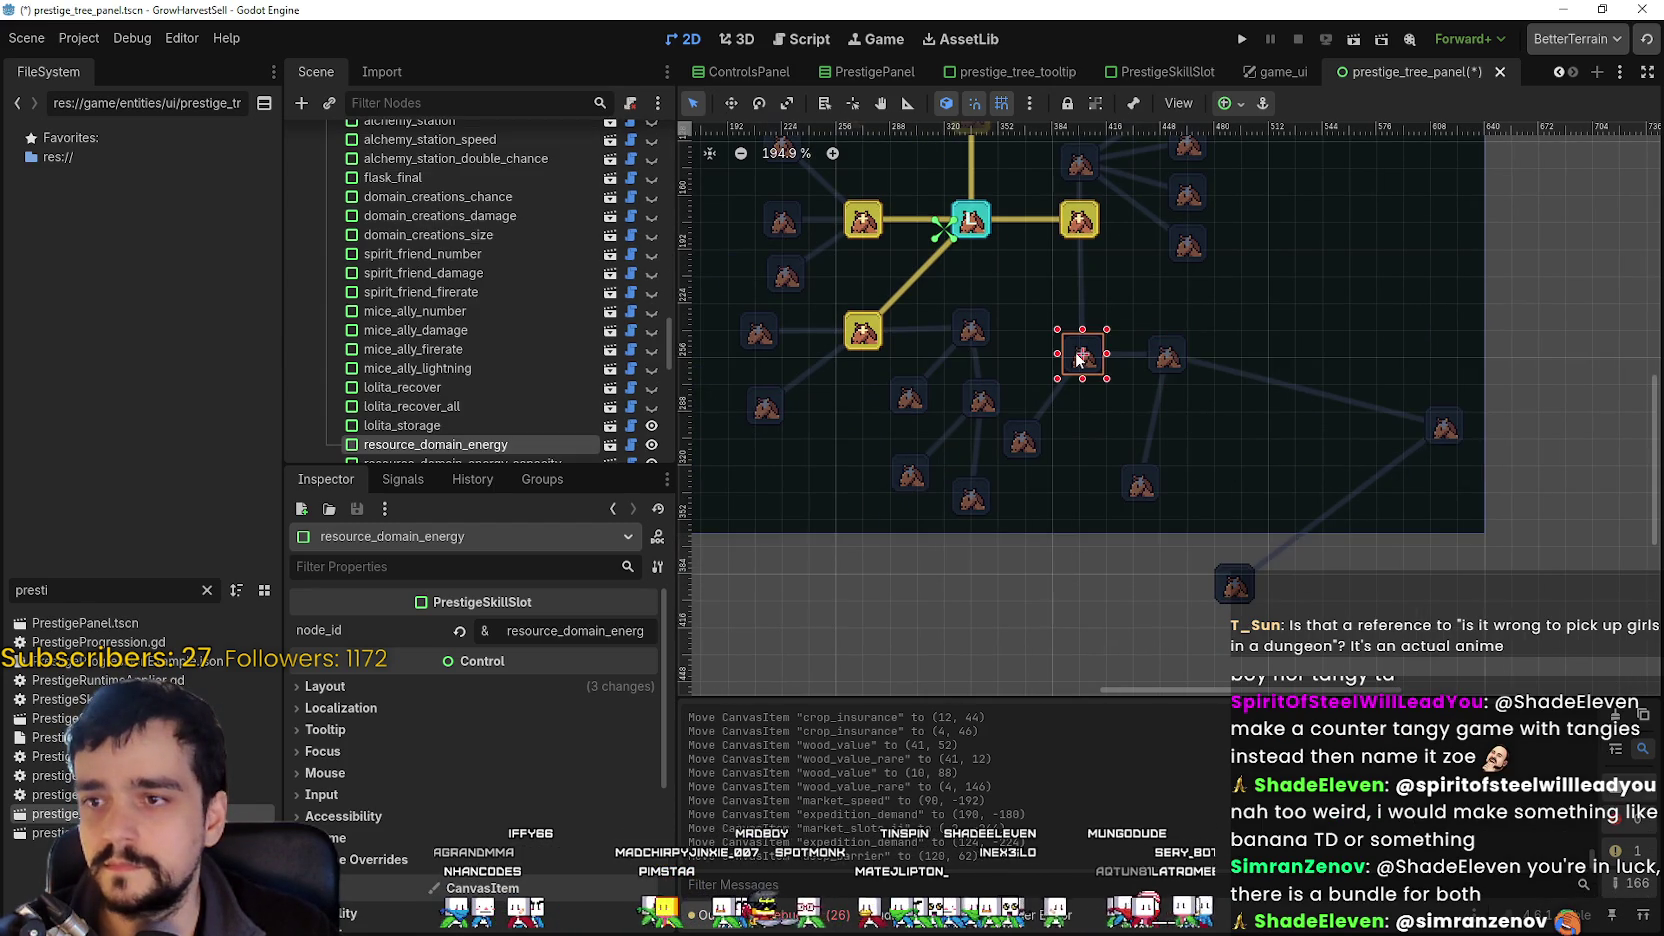
mouse_move(1078, 358)
mouse_down()
mouse_move(1150, 300)
mouse_move(1083, 314)
mouse_move(1084, 336)
mouse_move(1074, 298)
mouse_move(1072, 312)
mouse_up()
scroll(1080, 315, down, 2)
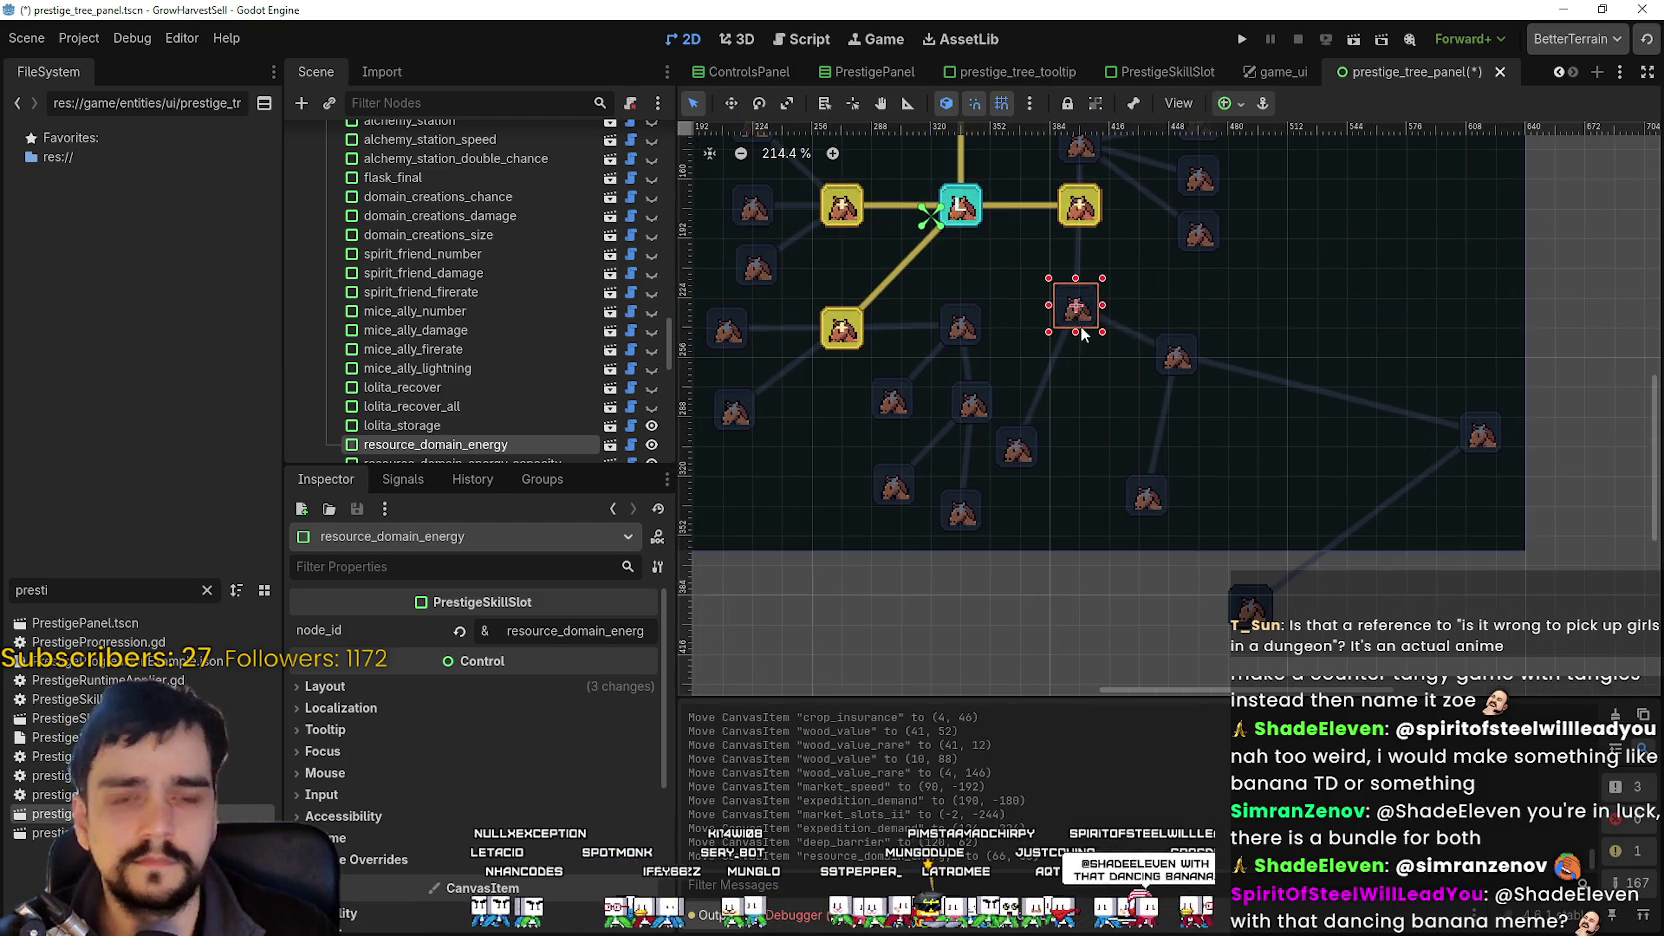
click(1085, 248)
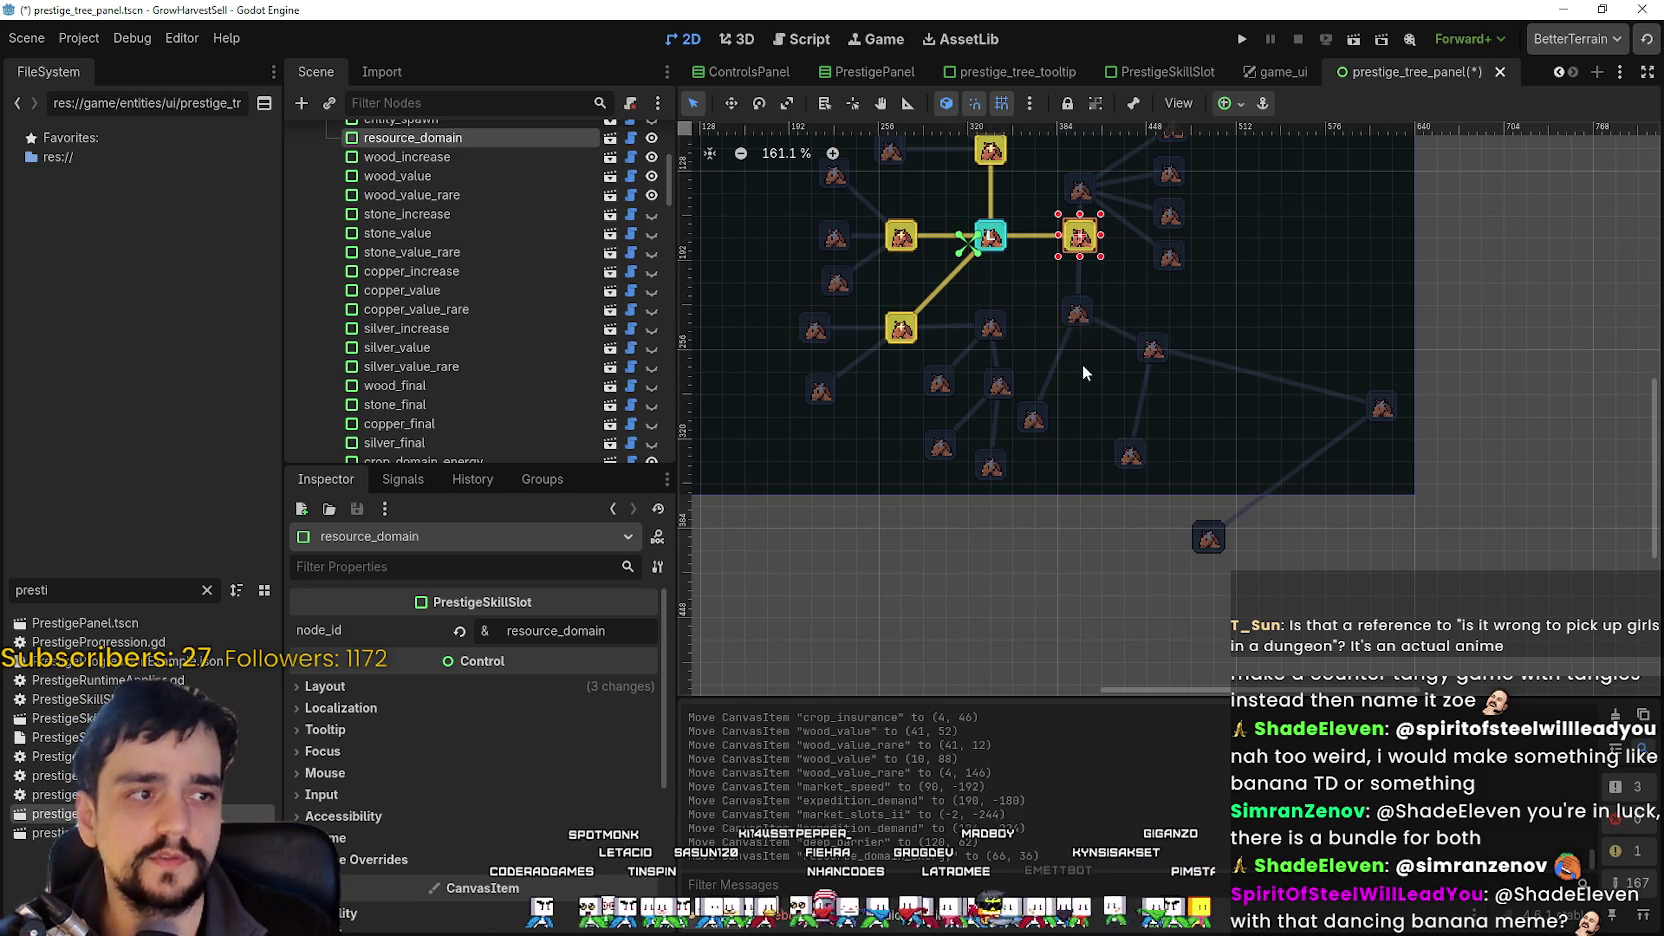
Move resource_domain_energy right and resource_domain_energy_capacity up and right.
click(1082, 320)
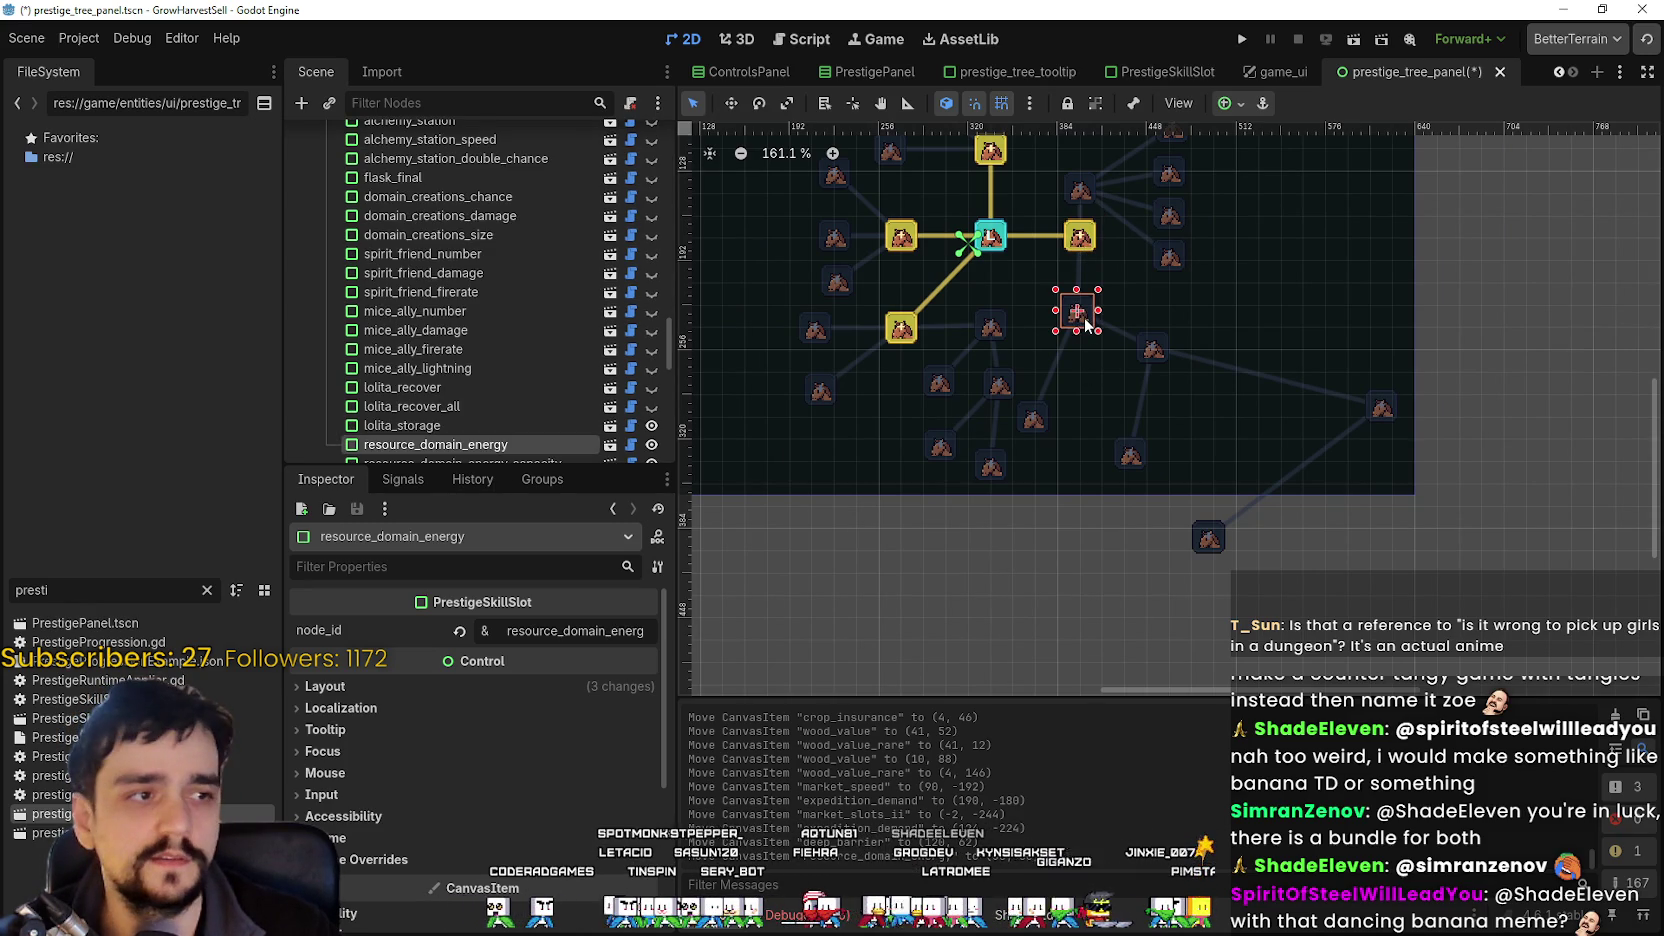
mouse_move(1082, 320)
mouse_down()
mouse_move(1110, 300)
mouse_move(1209, 320)
mouse_up()
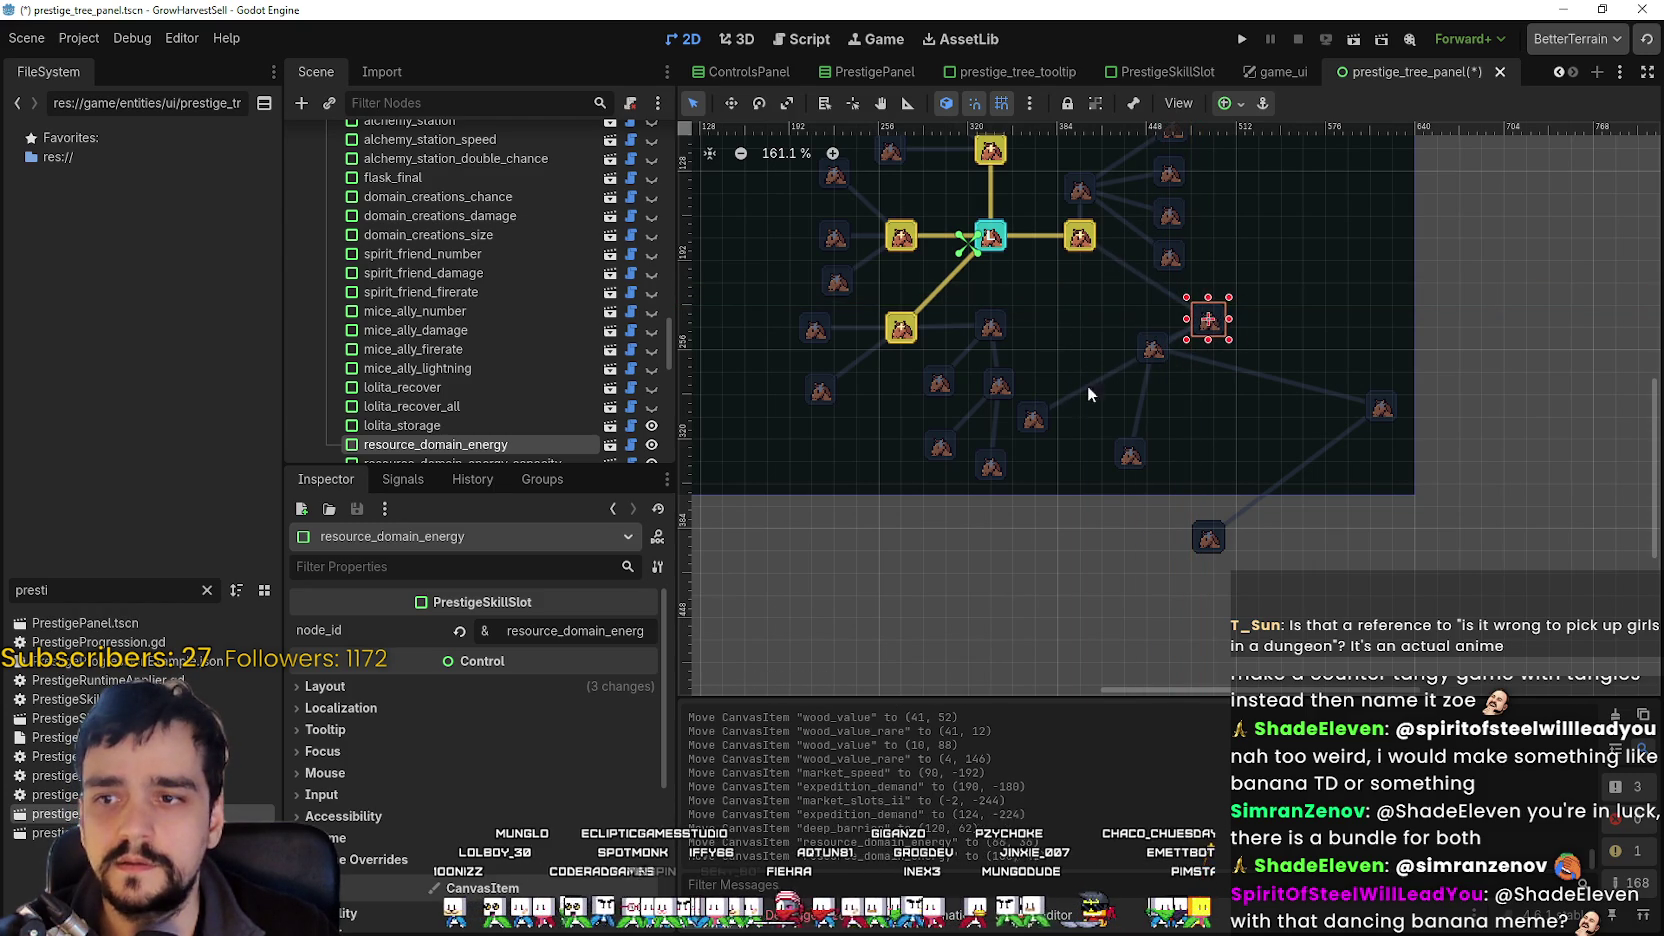
mouse_move(1033, 424)
mouse_down()
mouse_move(1203, 345)
mouse_move(1270, 348)
mouse_up()
Shift deep_barrier left toward the centre and move barrier_energy up and left.
click(1155, 344)
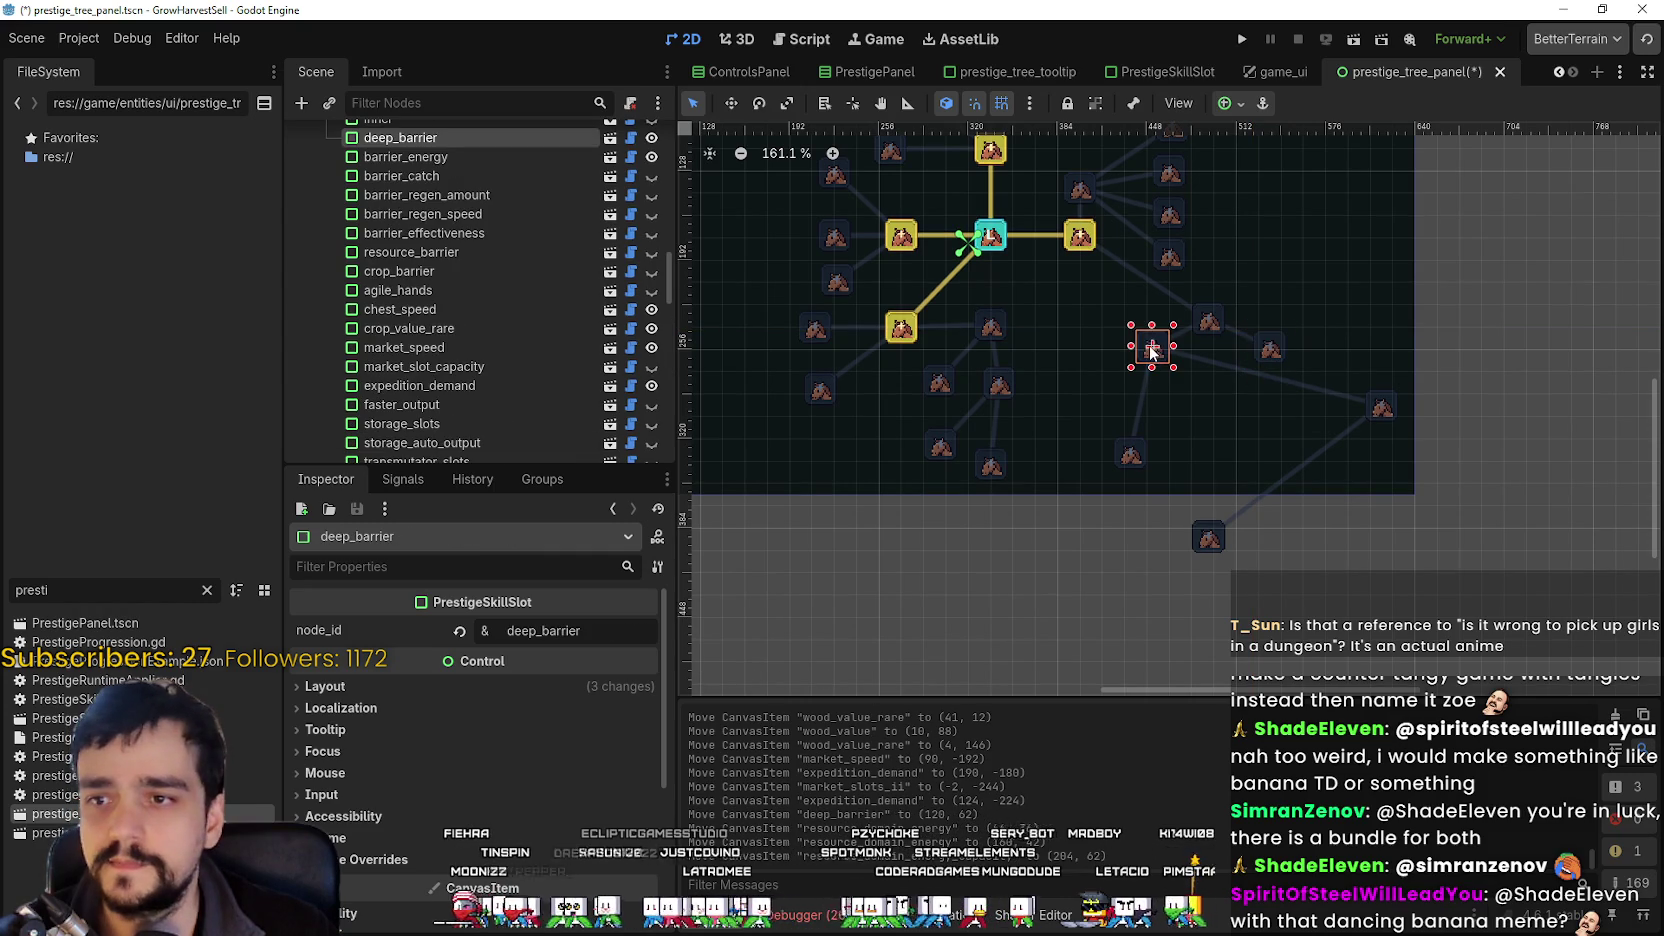
mouse_move(1141, 366)
mouse_down()
mouse_move(1093, 372)
mouse_move(1074, 317)
mouse_up()
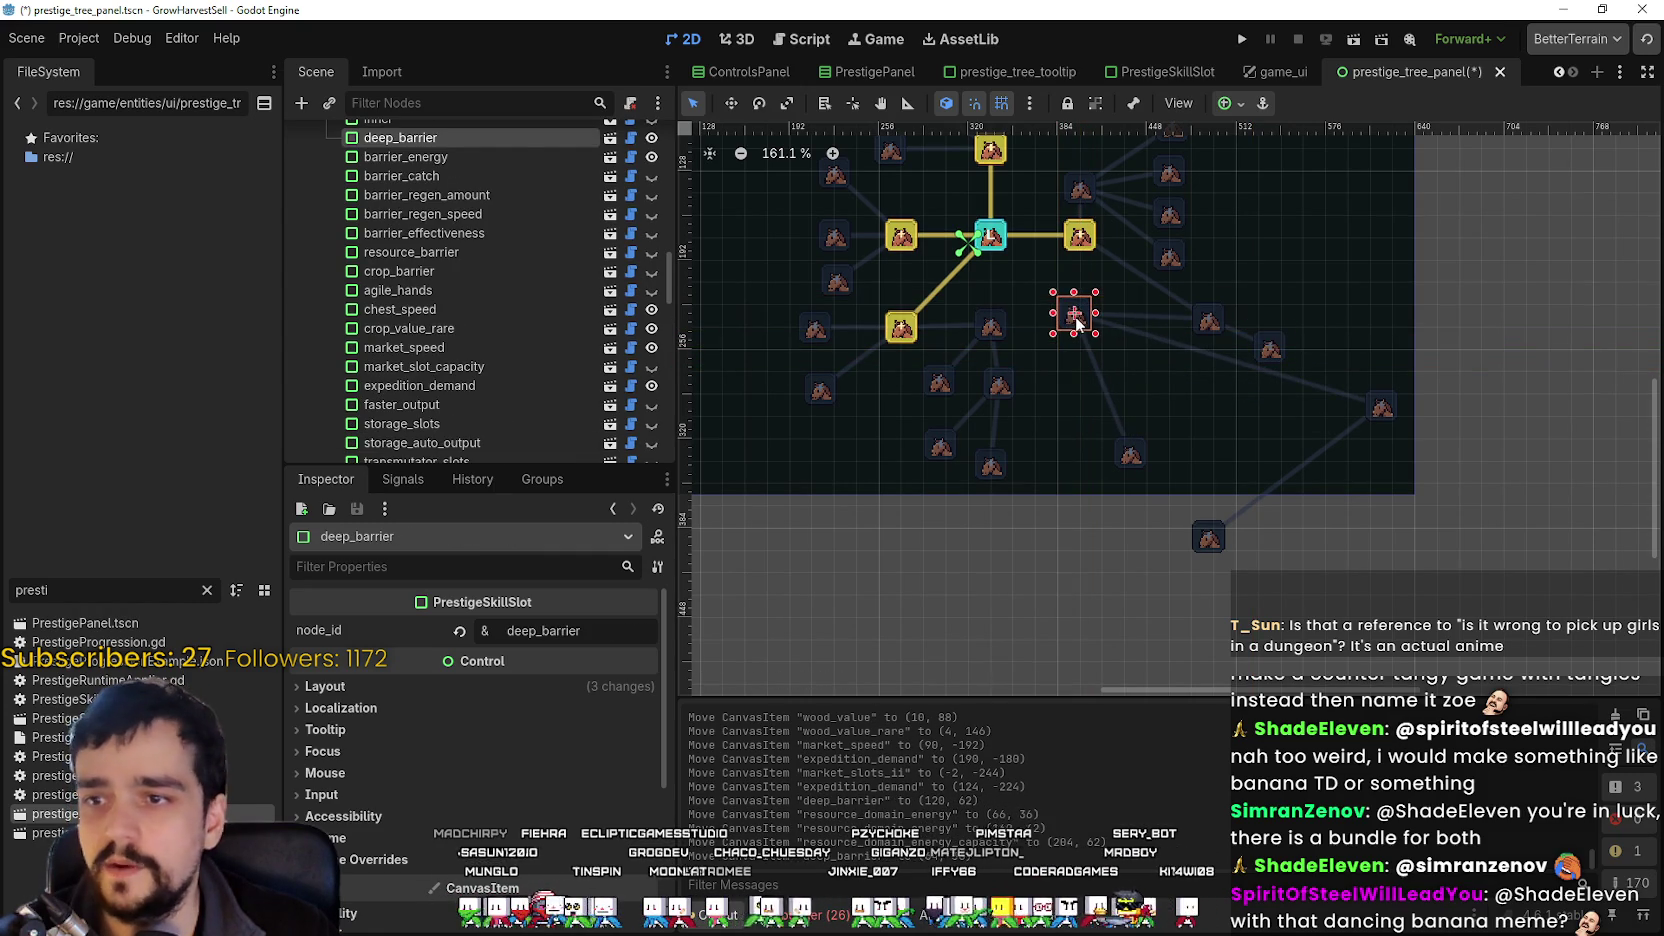
scroll(1072, 318, up, 3)
scroll(1072, 318, up, 3)
scroll(1072, 318, down, 3)
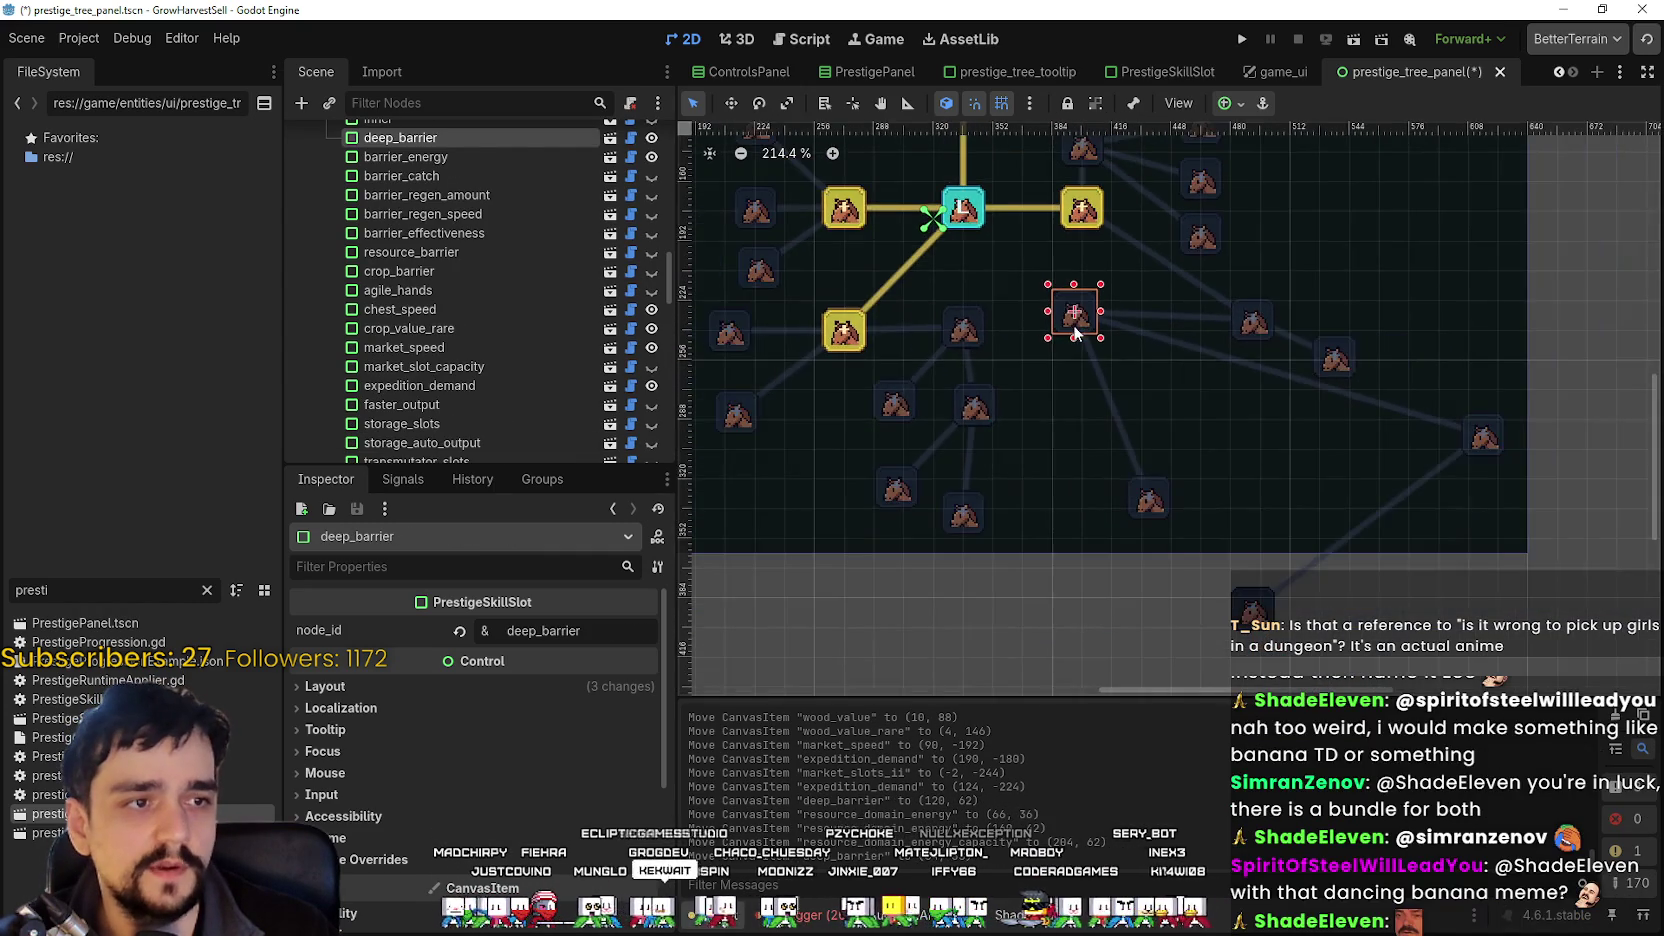
scroll(1075, 330, down, 2)
drag(1121, 362, 1152, 405)
scroll(1131, 362, up, 1)
drag(1505, 476, 1237, 444)
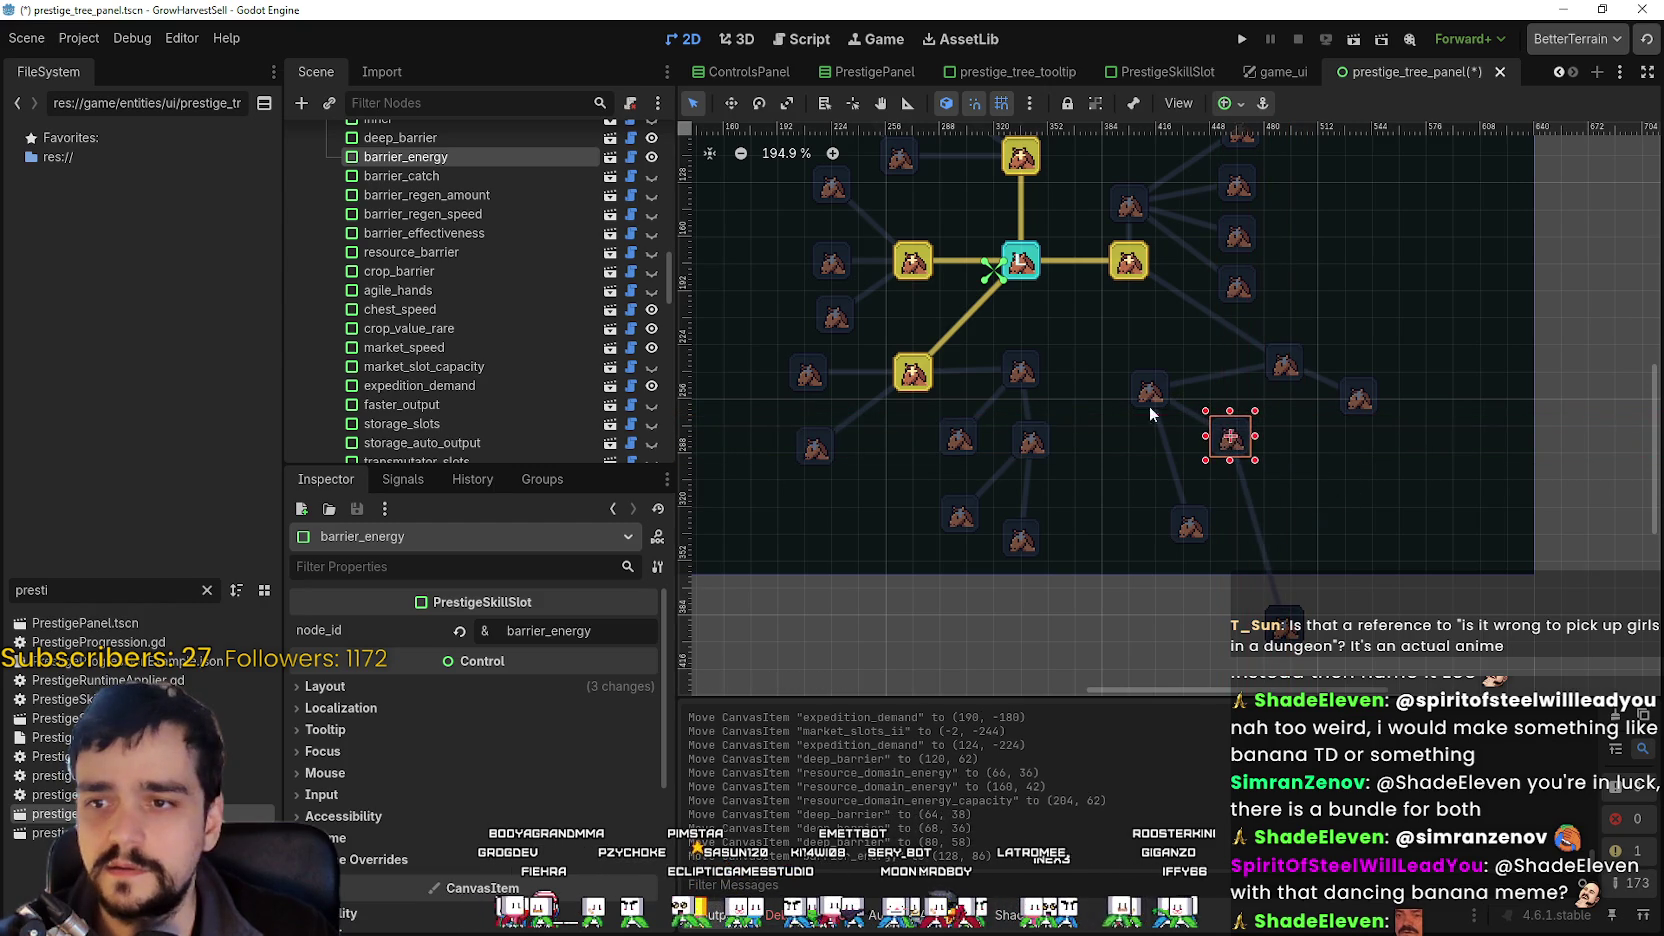
mouse_move(1136, 400)
mouse_down()
mouse_move(1132, 367)
mouse_move(1136, 392)
mouse_up()
Adjust resource_domain_energy, its capacity slot, barrier_energy and barrier_energy_ii into tighter positions.
scroll(1136, 367, up, 4)
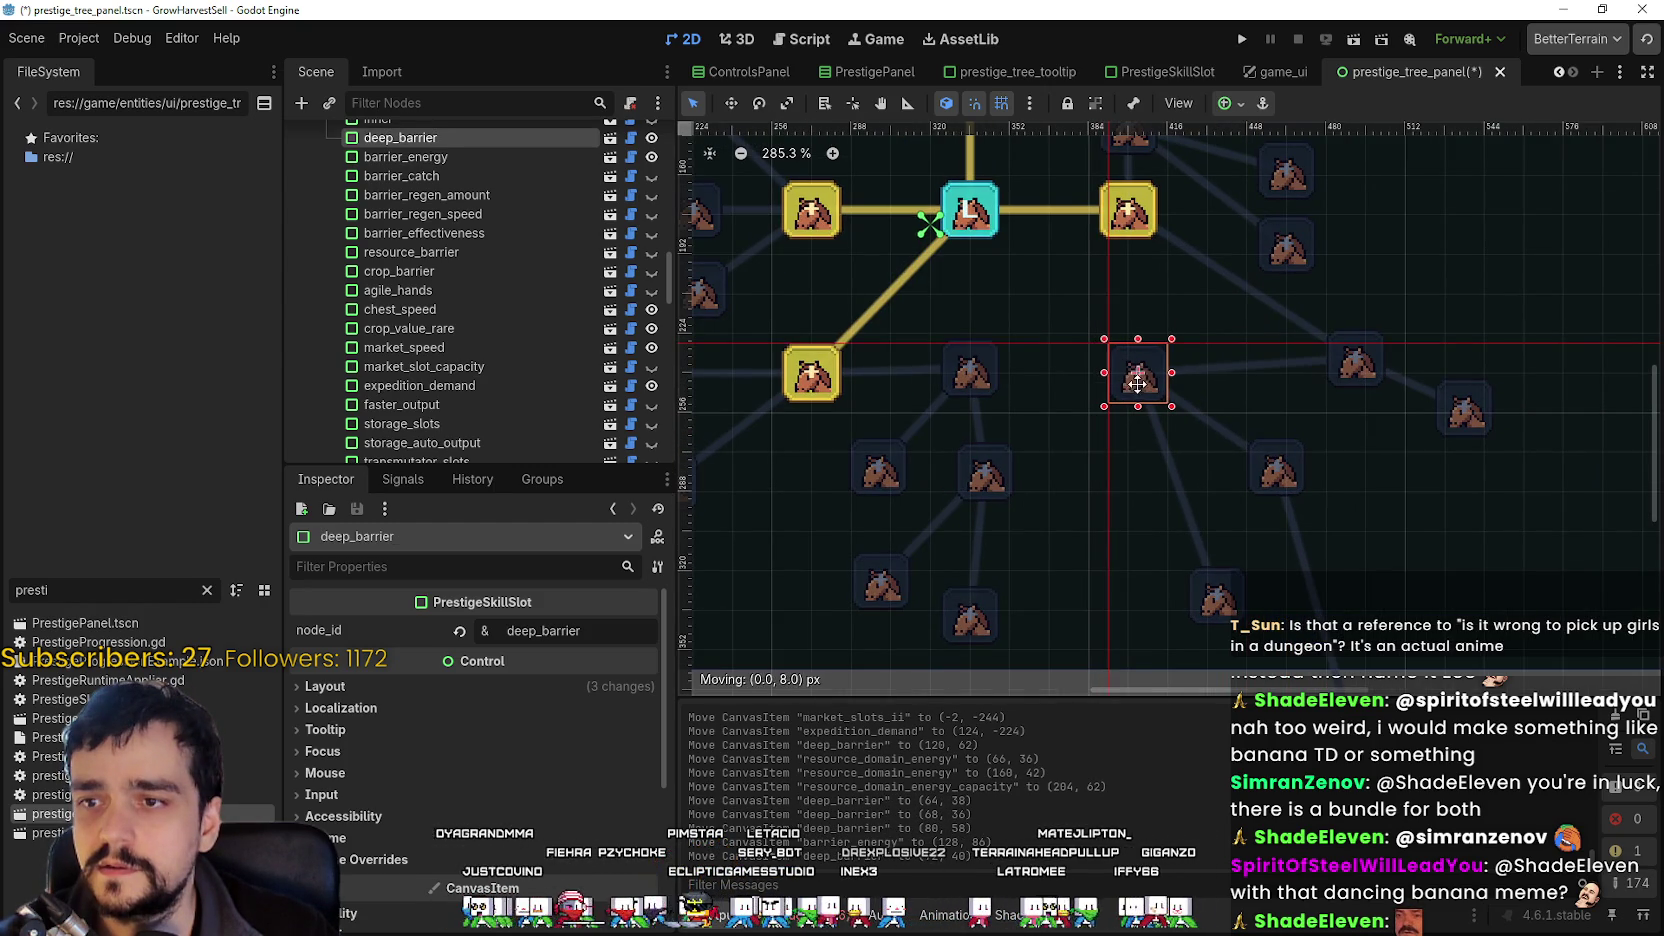
drag(1332, 370, 1314, 386)
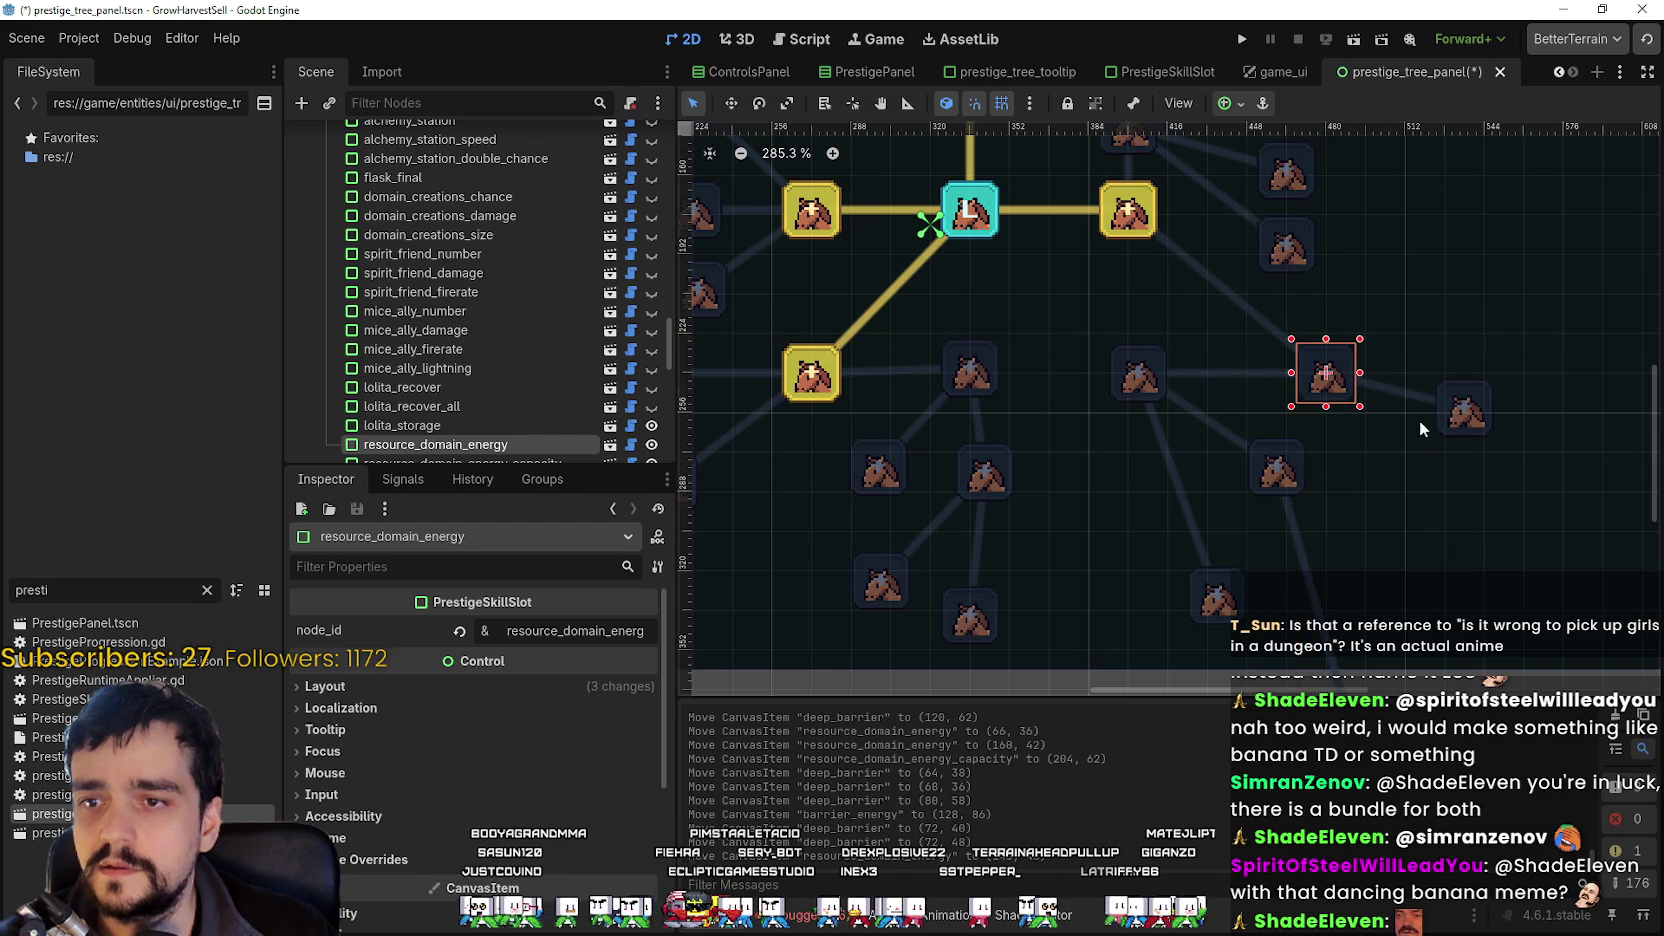
mouse_move(1468, 425)
mouse_down()
mouse_move(1414, 455)
mouse_move(1416, 474)
mouse_up()
scroll(1416, 474, down, 2)
drag(1282, 485, 1260, 452)
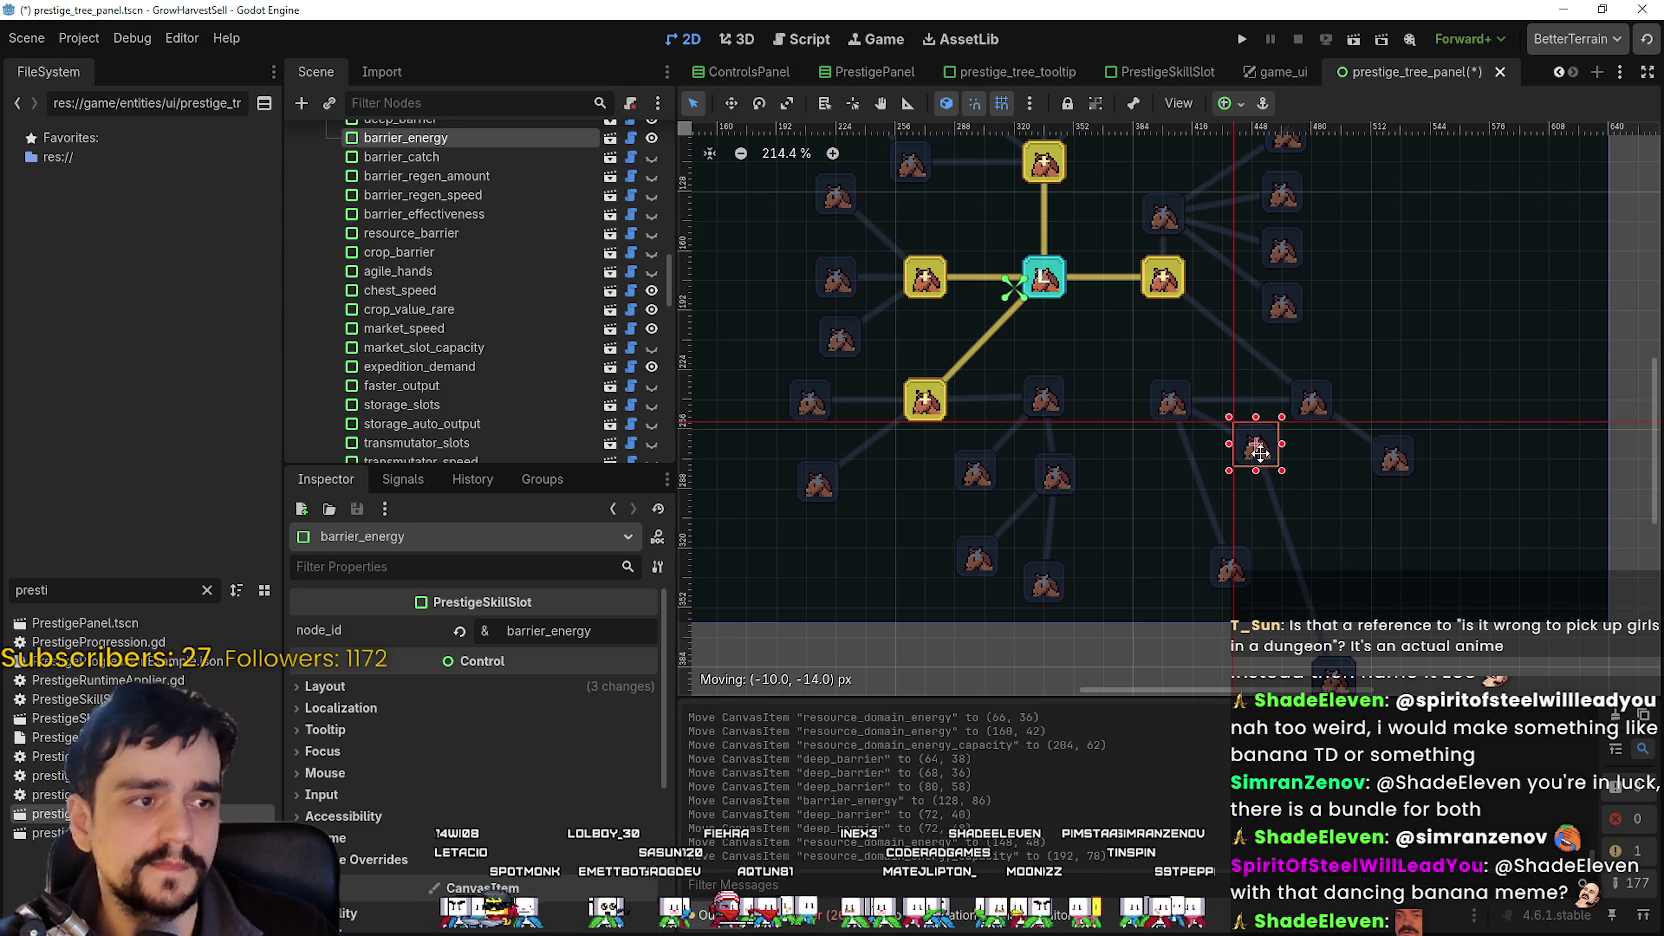
drag(1260, 452, 1271, 490)
scroll(1360, 568, down, 3)
drag(1280, 565, 1279, 426)
Pull crop_domain_energy up and left toward the centre, then fine-tune its height.
mouse_move(1173, 452)
mouse_down()
mouse_move(1107, 391)
mouse_move(1129, 390)
mouse_up()
scroll(1127, 422, up, 3)
scroll(1117, 403, up, 4)
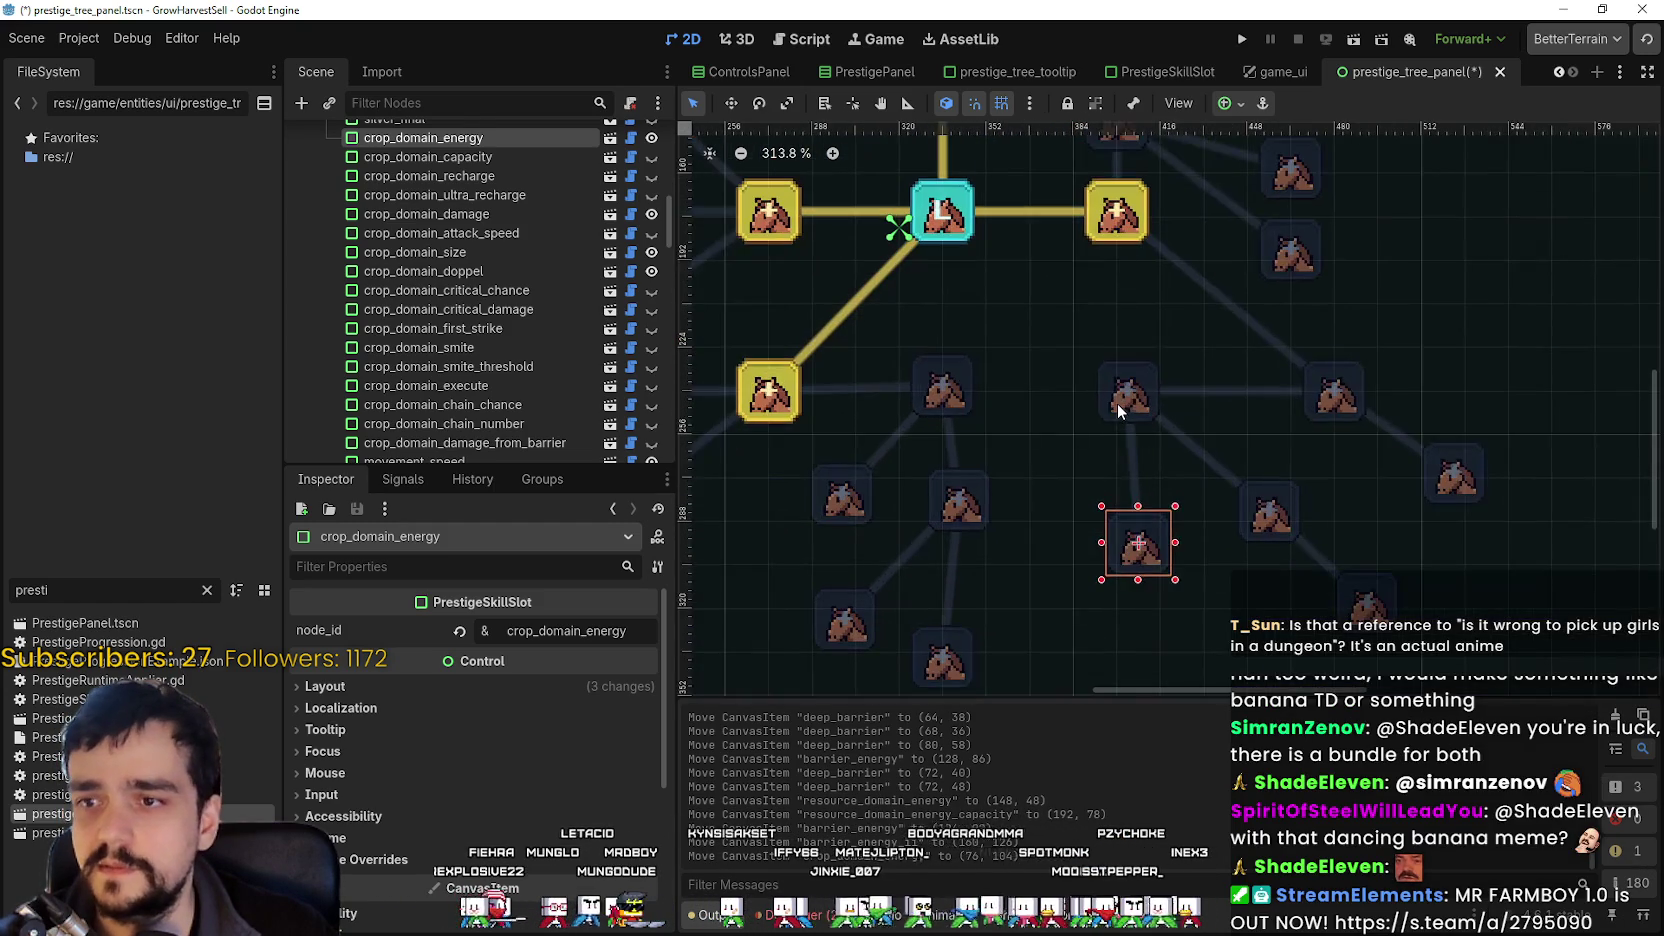
click(1117, 403)
scroll(1187, 467, down, 2)
scroll(1187, 467, up, 1)
drag(1204, 591, 1197, 566)
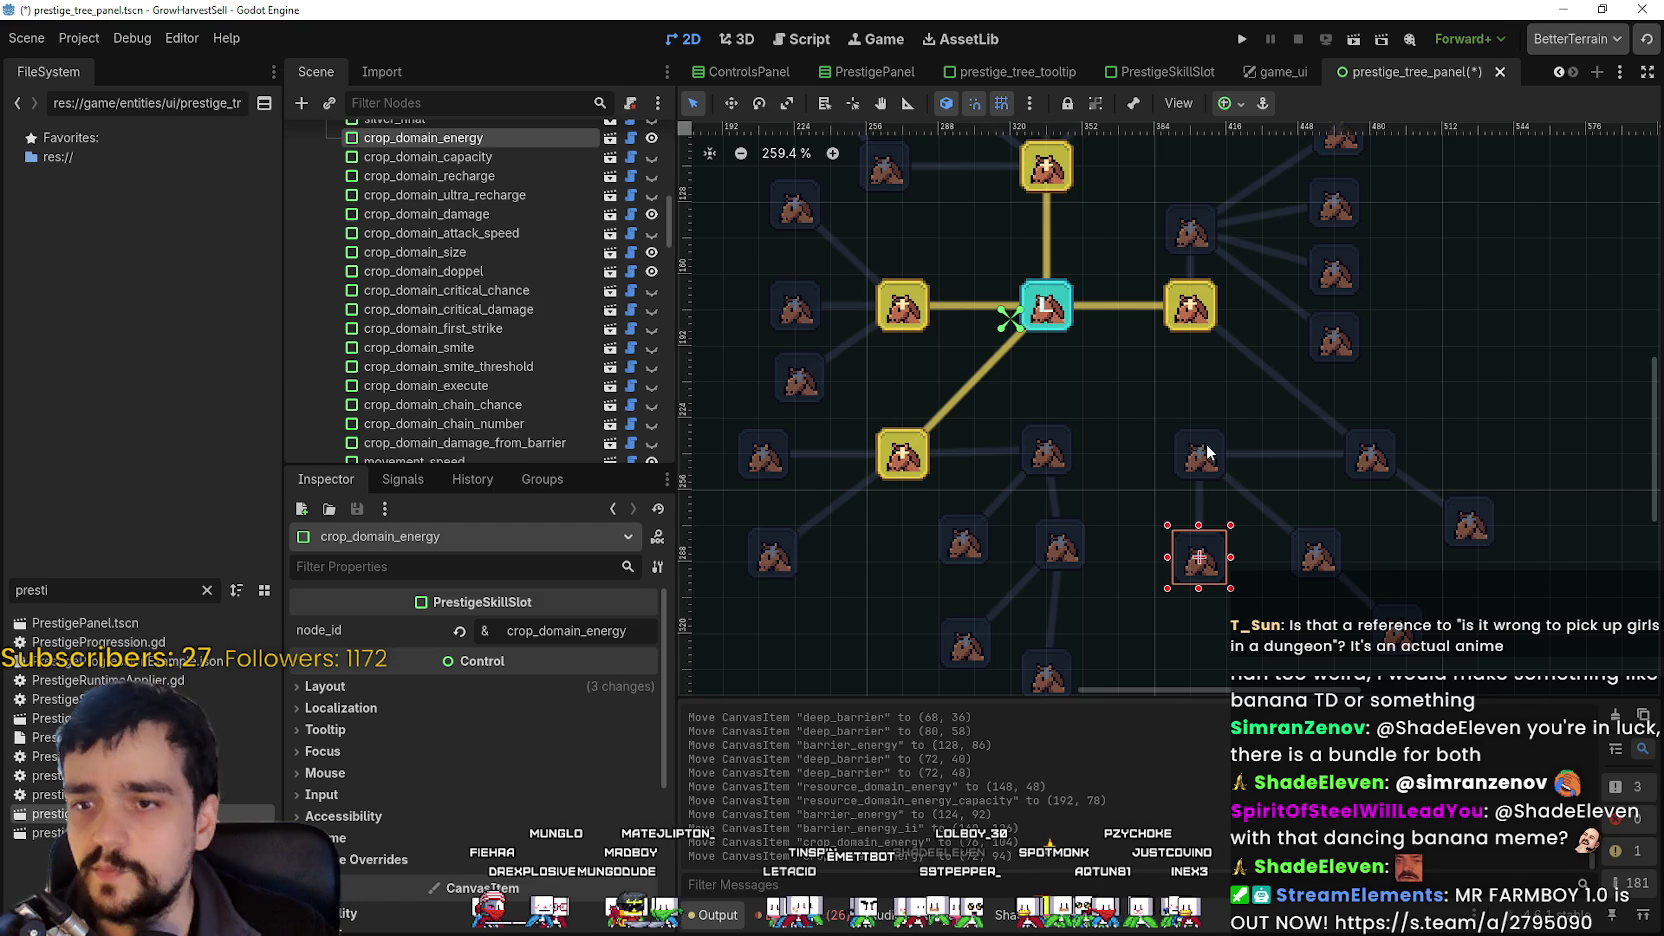
click(1209, 462)
click(1043, 315)
click(1199, 466)
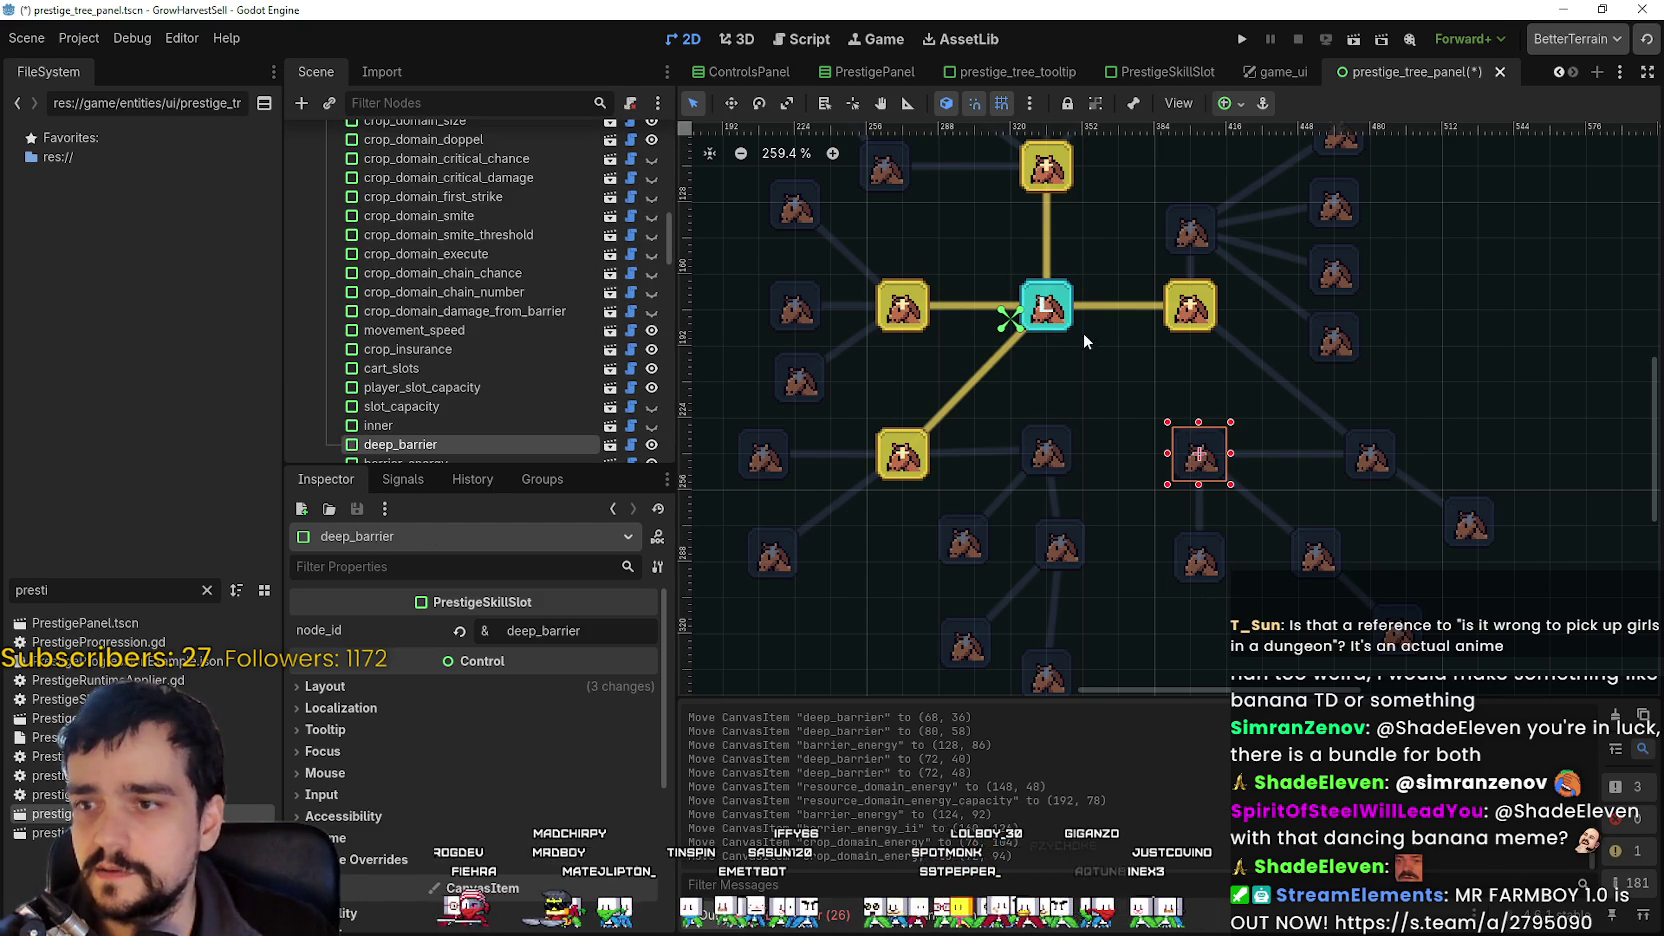
Place market_speed_ii beside the top yellow node near market_speed.
scroll(1213, 399, down, 7)
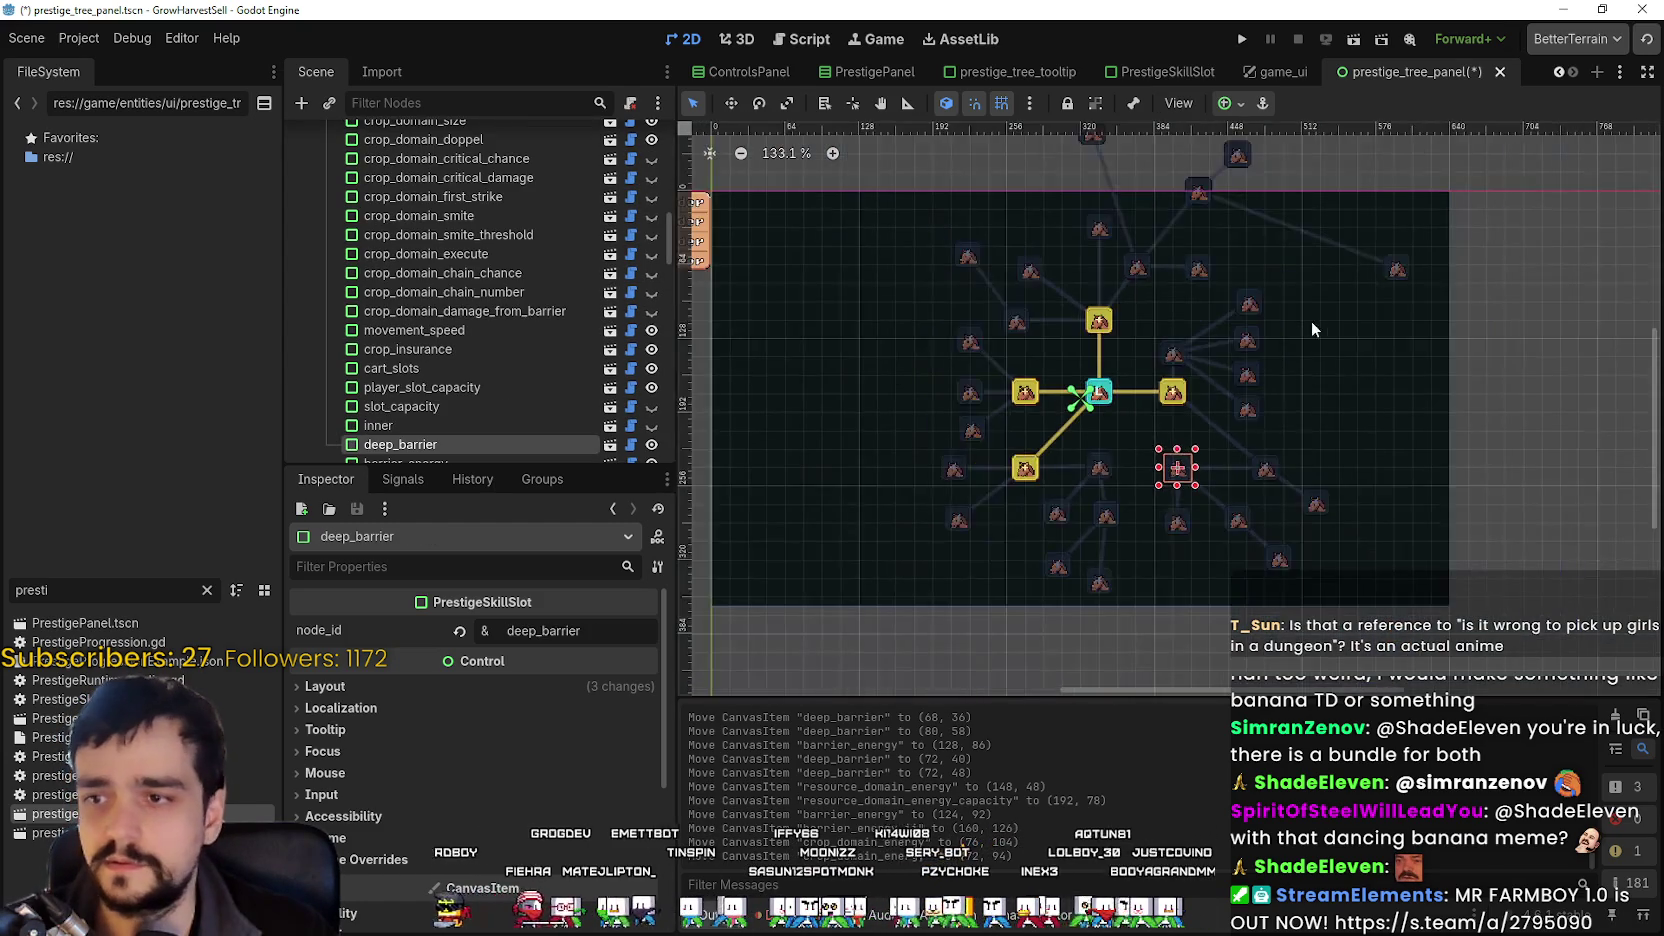
mouse_move(1384, 395)
mouse_down()
mouse_move(1340, 336)
mouse_move(1262, 328)
mouse_move(1212, 372)
mouse_up()
click(1190, 321)
scroll(1190, 321, up, 11)
mouse_move(1414, 335)
mouse_down()
mouse_move(1202, 189)
mouse_move(1340, 353)
mouse_move(1326, 356)
mouse_move(1341, 343)
mouse_up()
scroll(1340, 343, down, 6)
drag(1240, 330, 1245, 357)
Move market_slots_ii down-right, lolita_storage straight up, and nudge cart_slots_ii up-right.
mouse_move(1082, 308)
mouse_down()
mouse_move(1160, 388)
mouse_move(1158, 414)
mouse_up()
scroll(1358, 469, down, 5)
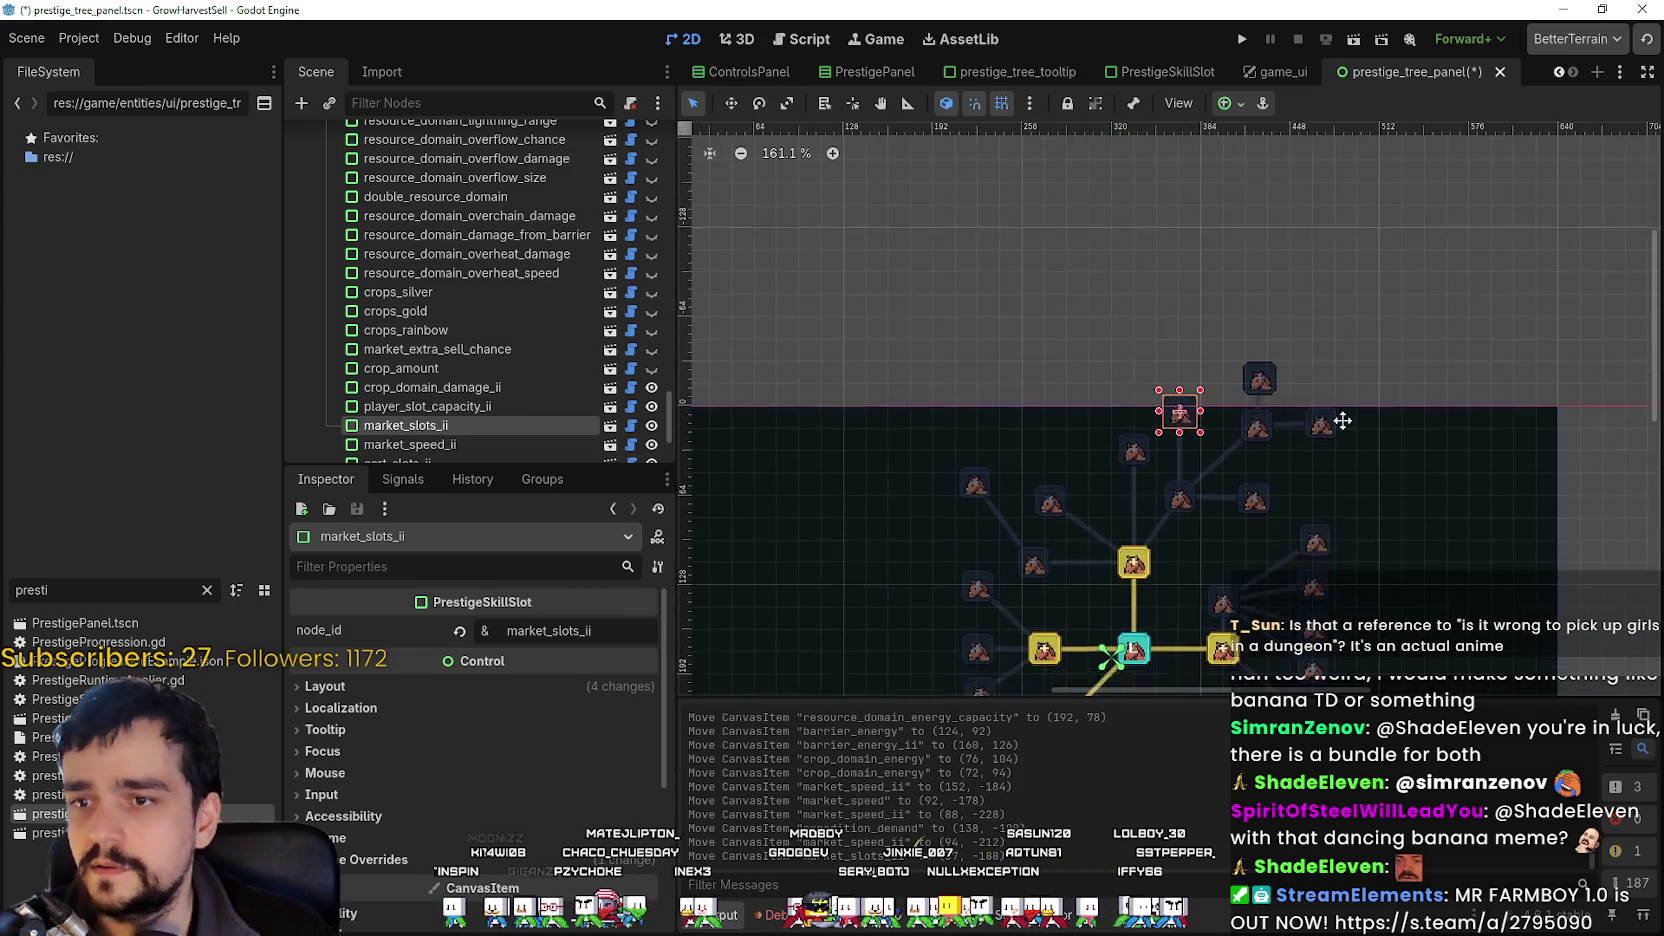
scroll(1349, 395, up, 3)
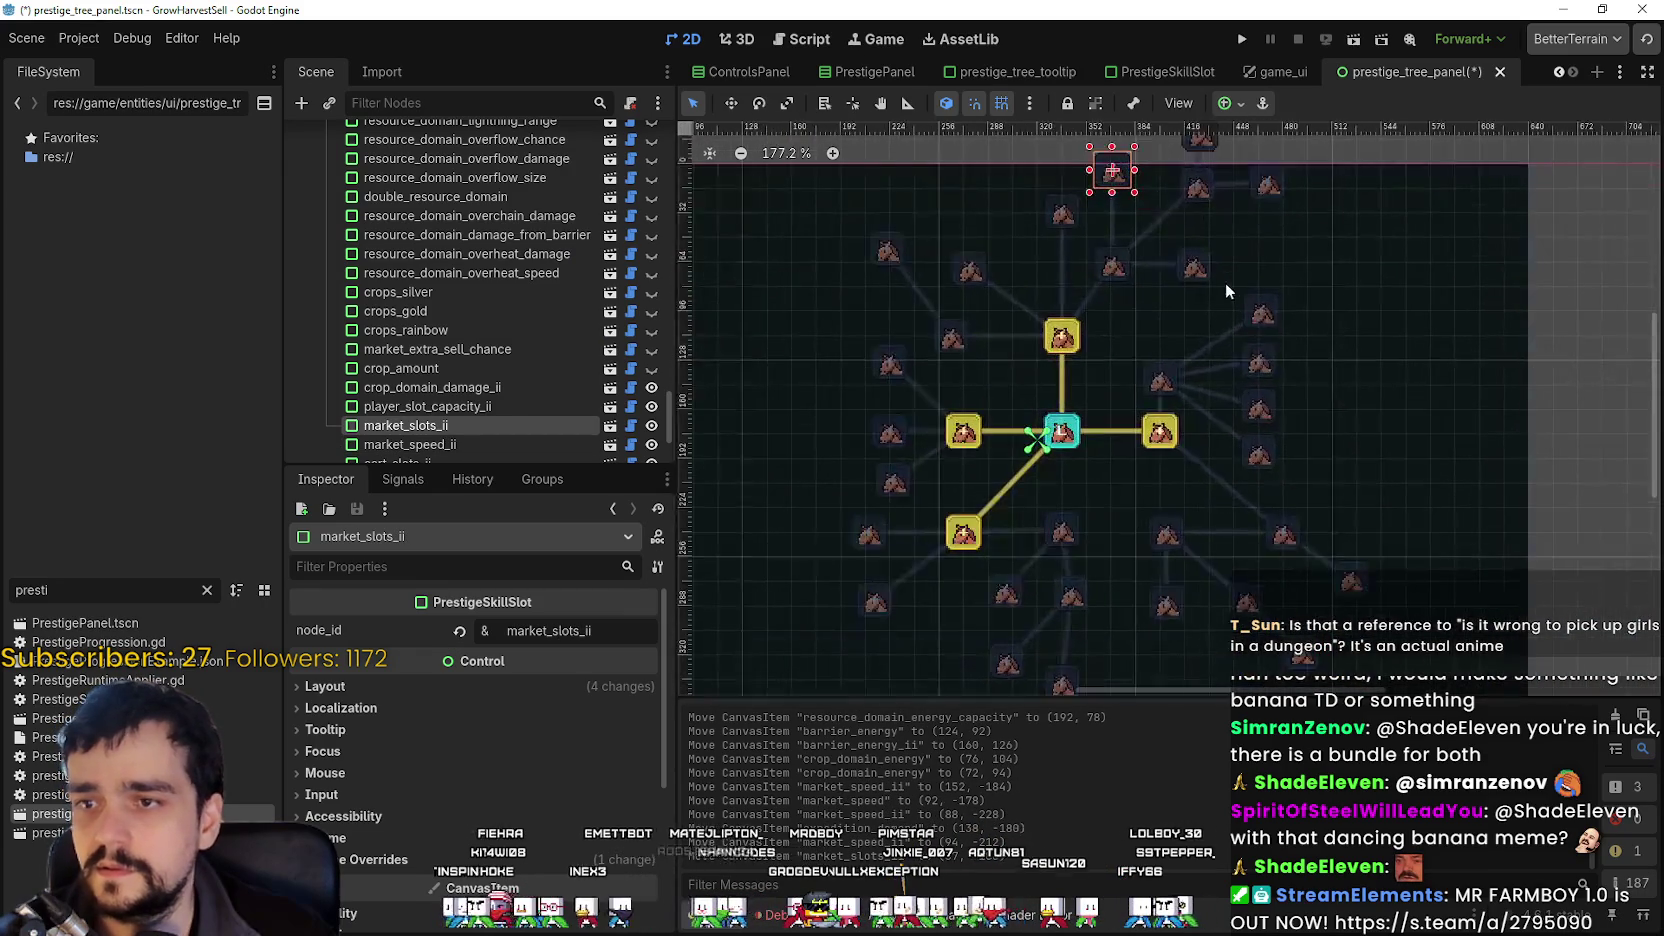
scroll(1221, 413, up, 3)
click(1080, 352)
drag(1084, 357, 1085, 226)
scroll(1279, 462, down, 2)
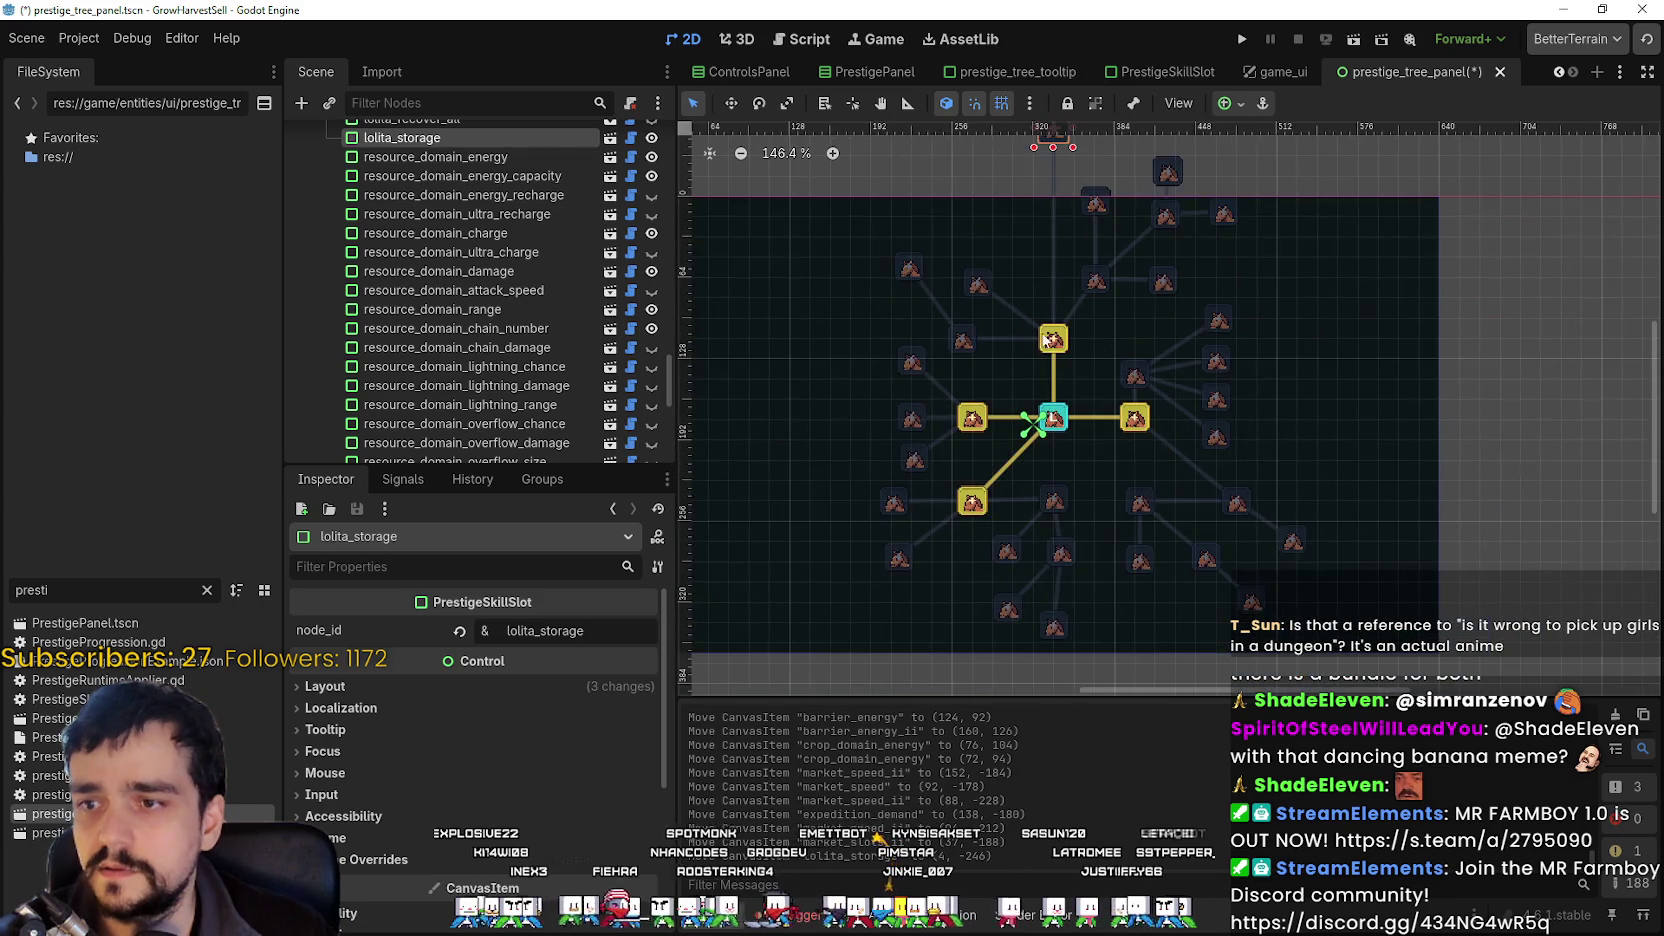
drag(986, 288, 1002, 279)
Inspect the deep_barrier, crop_insurance and movement_speed slots around the central node.
scroll(1329, 413, down, 2)
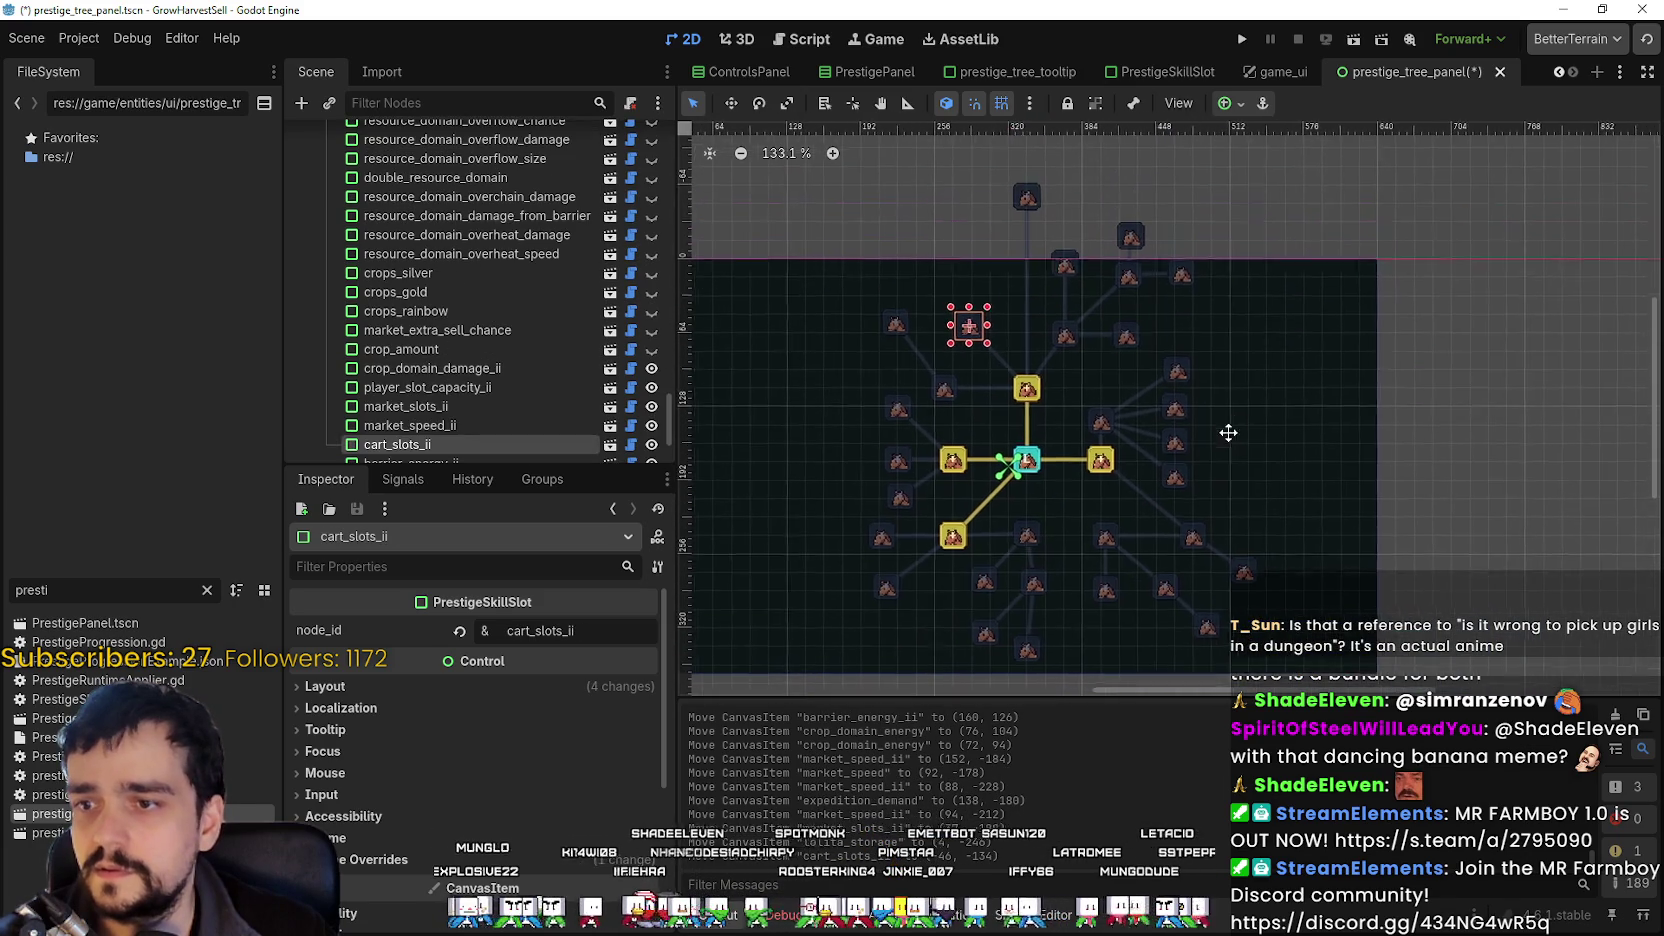
scroll(1144, 533, up, 5)
click(1101, 532)
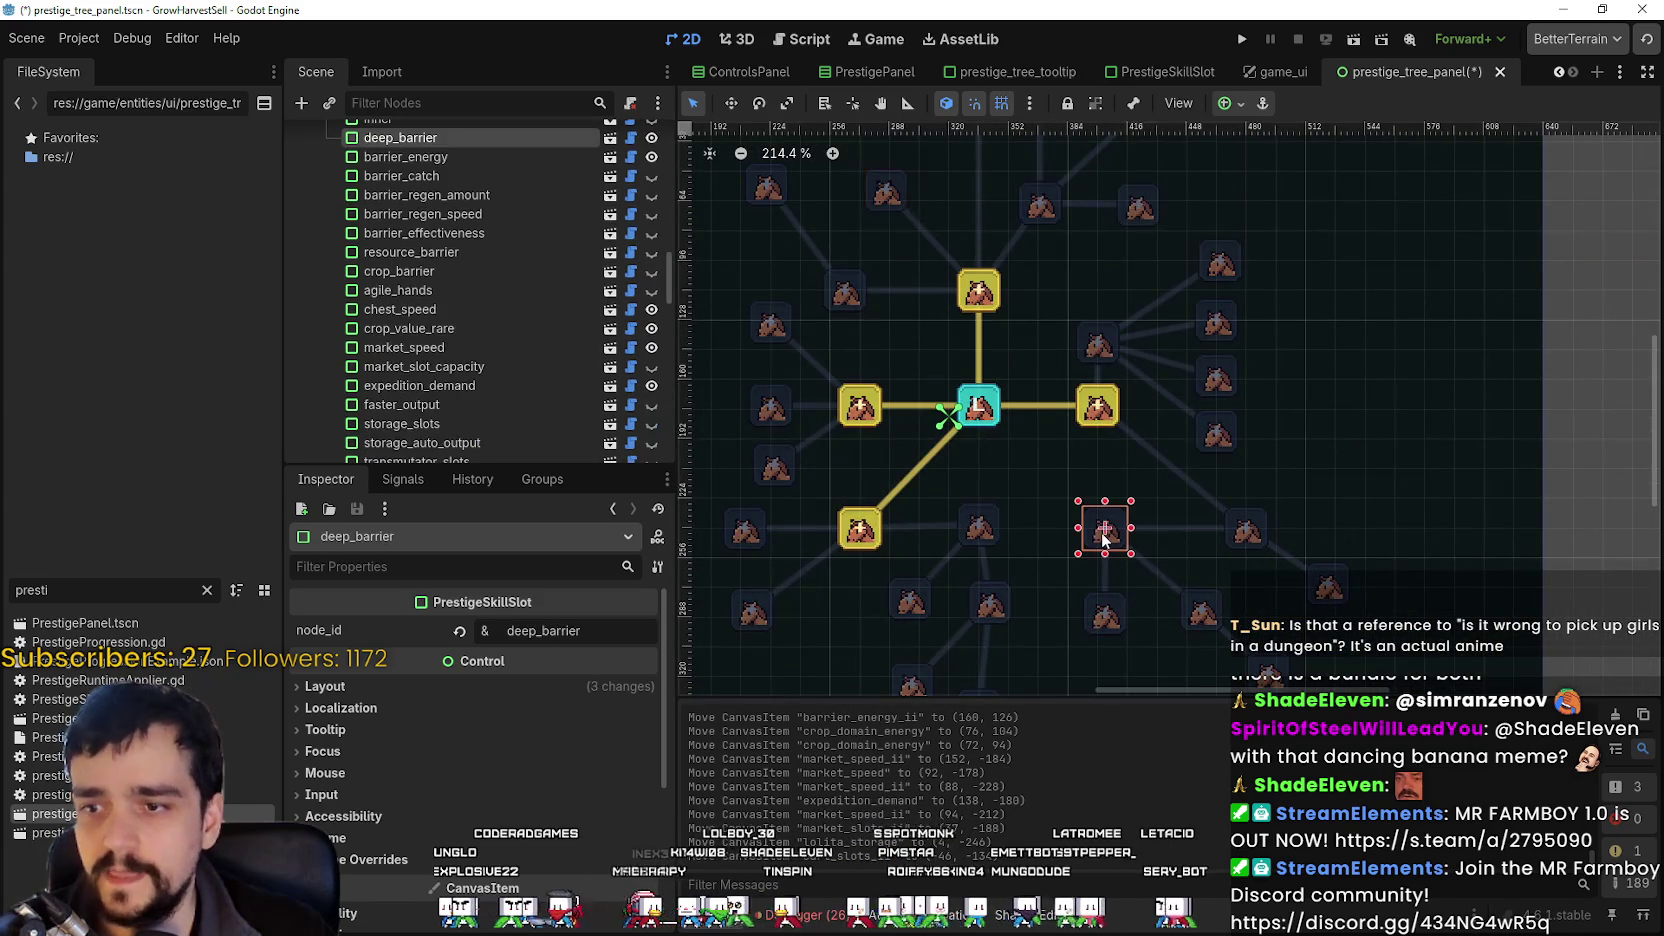
scroll(1084, 456, up, 5)
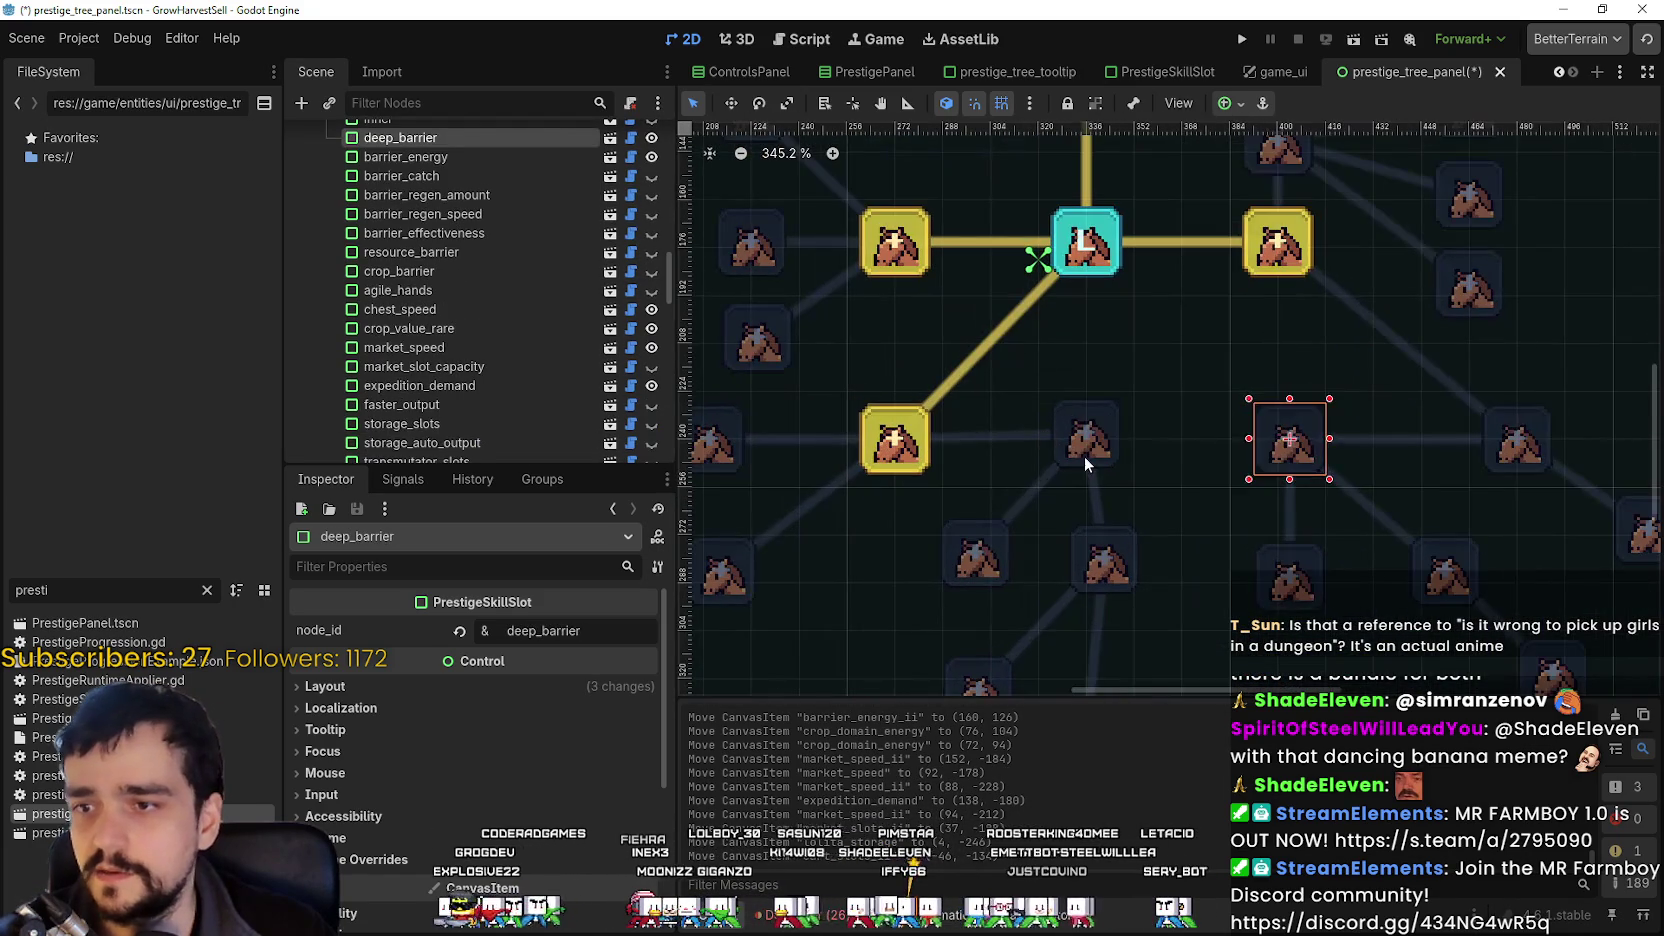
click(1080, 452)
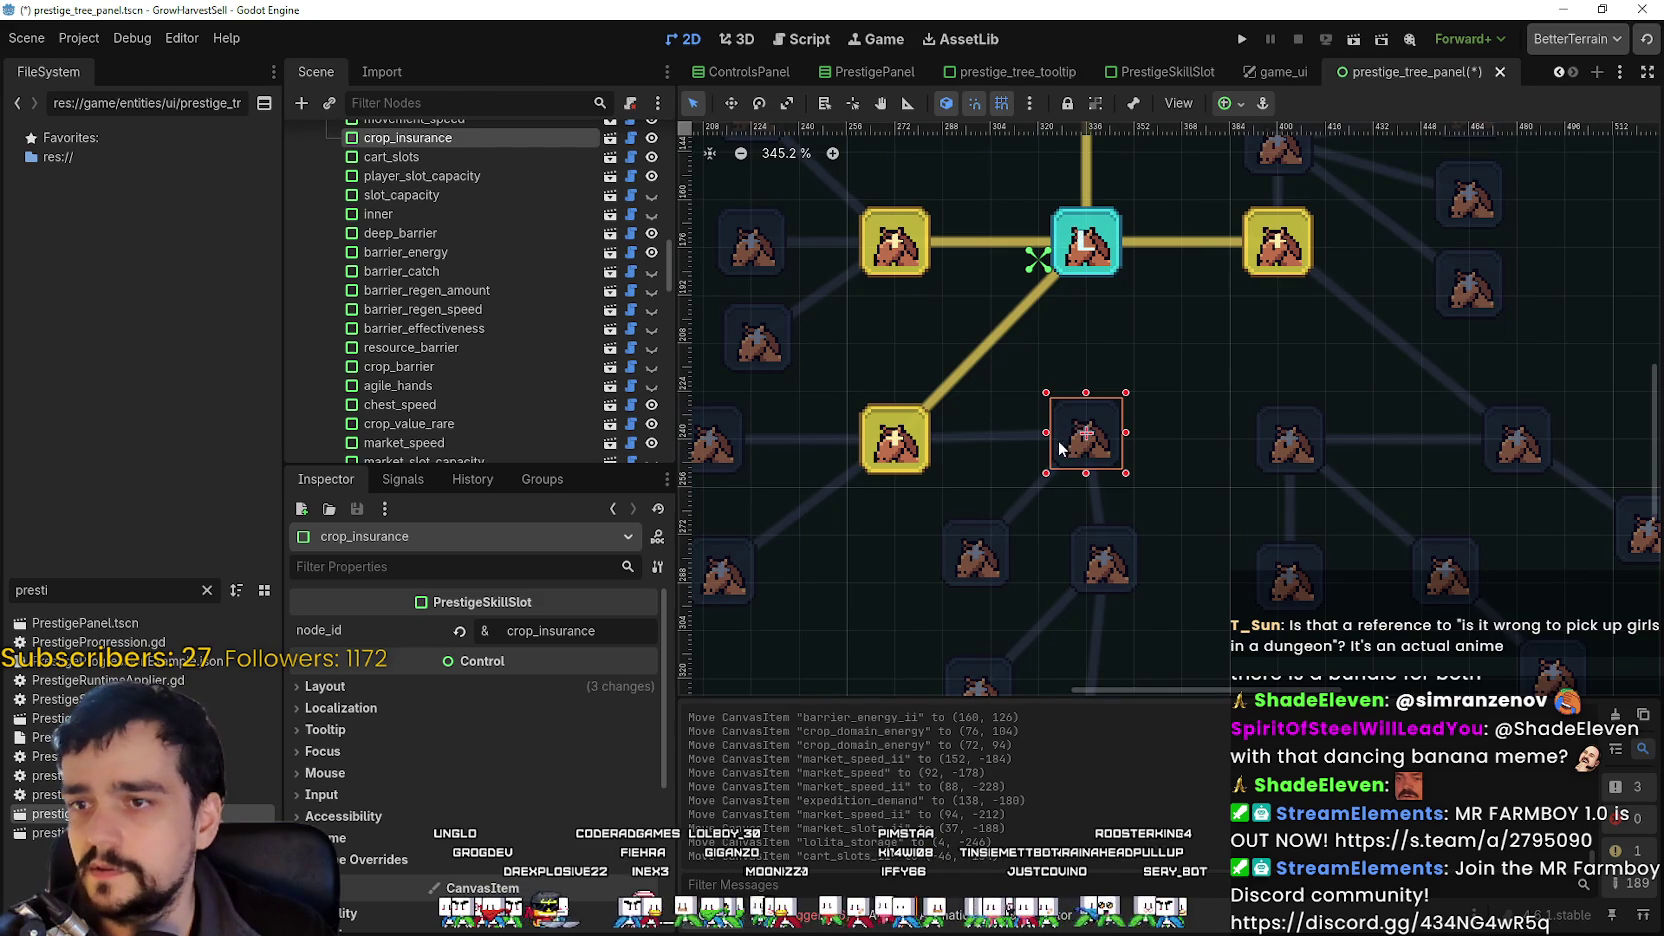
click(976, 560)
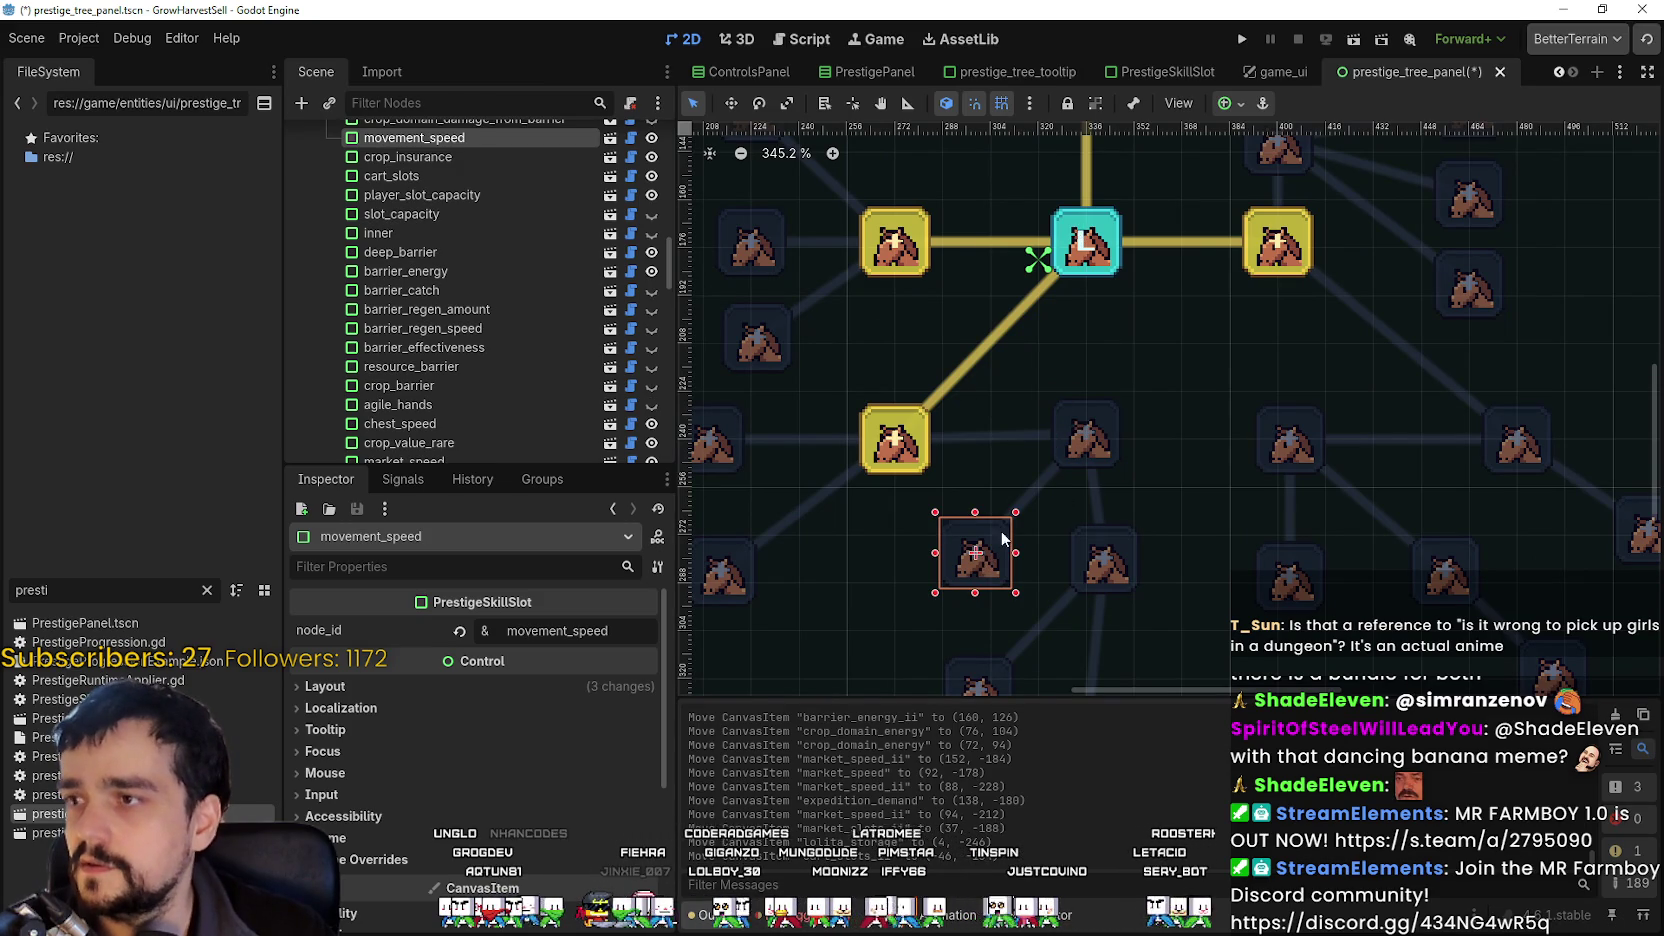
click(1072, 446)
scroll(1090, 430, down, 4)
scroll(1183, 361, up, 3)
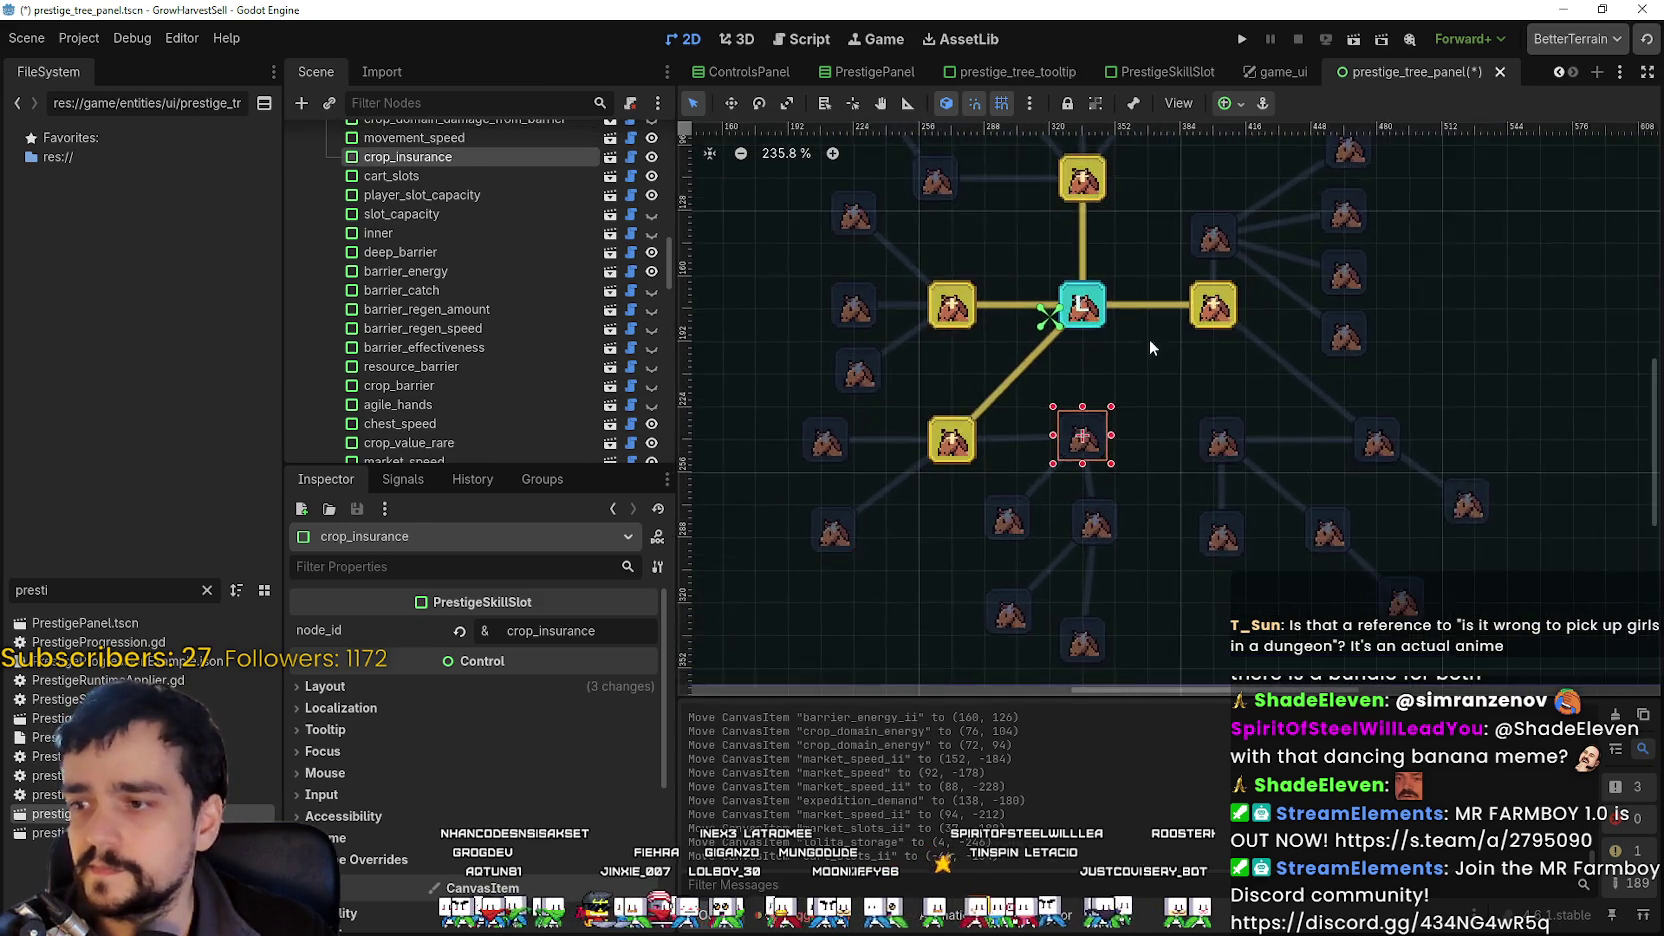
scroll(1150, 350, down, 2)
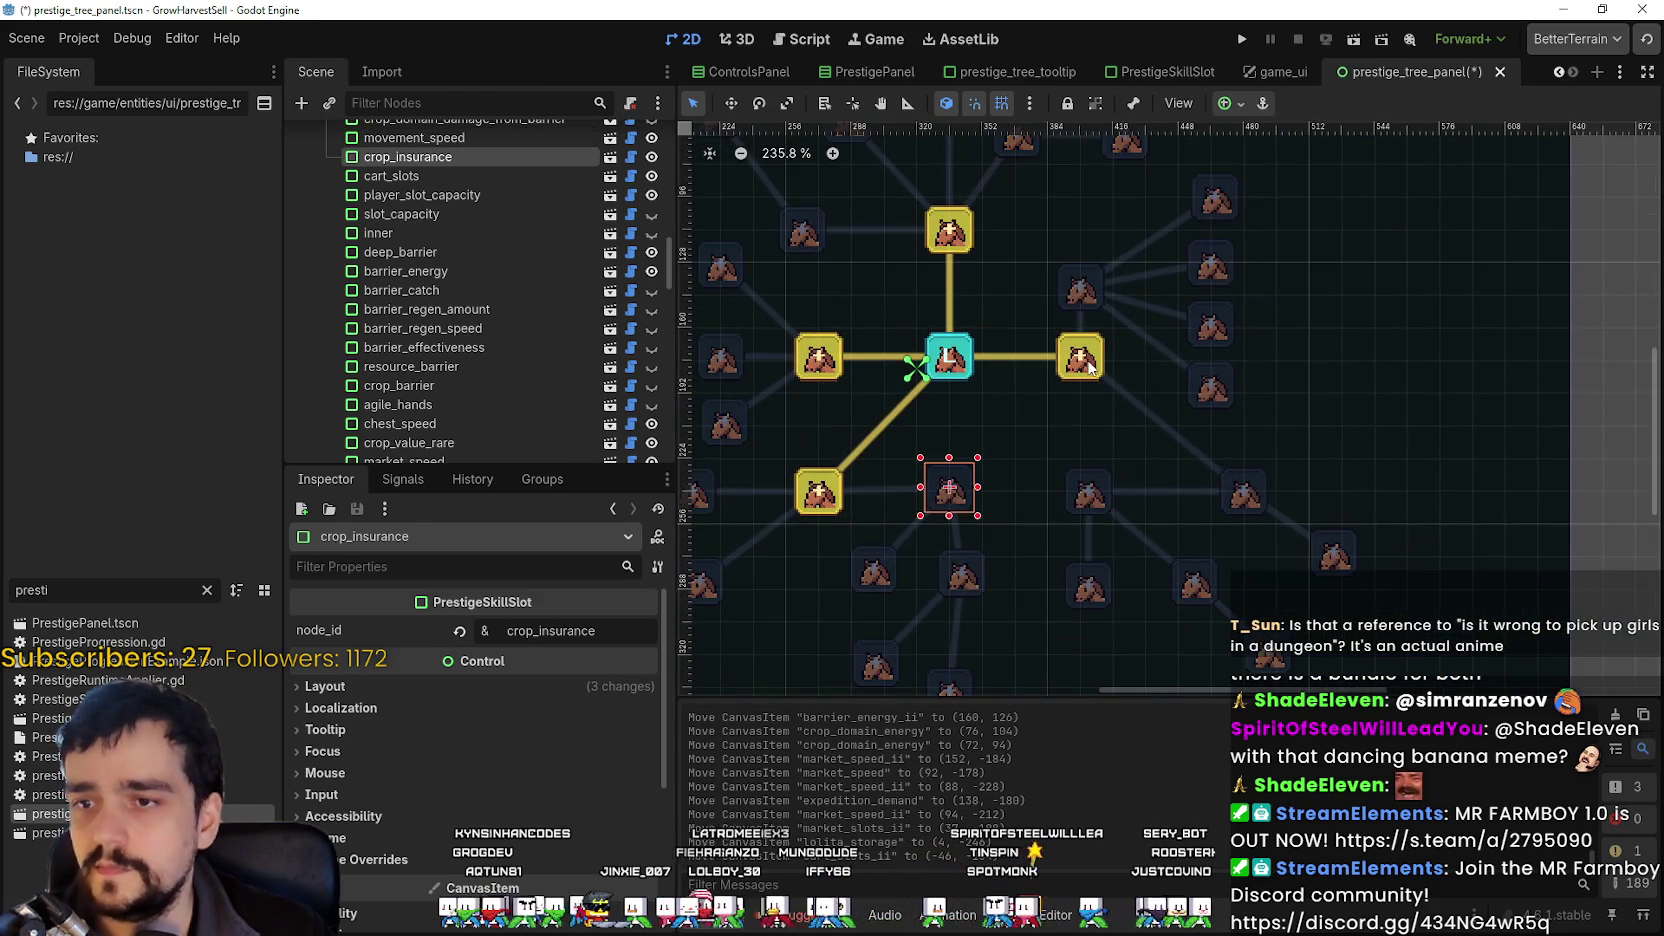
Check deep_barrier and resource_domain_energy_capacity, then save the prestige_tree_panel scene.
click(1080, 497)
scroll(1065, 378, up, 4)
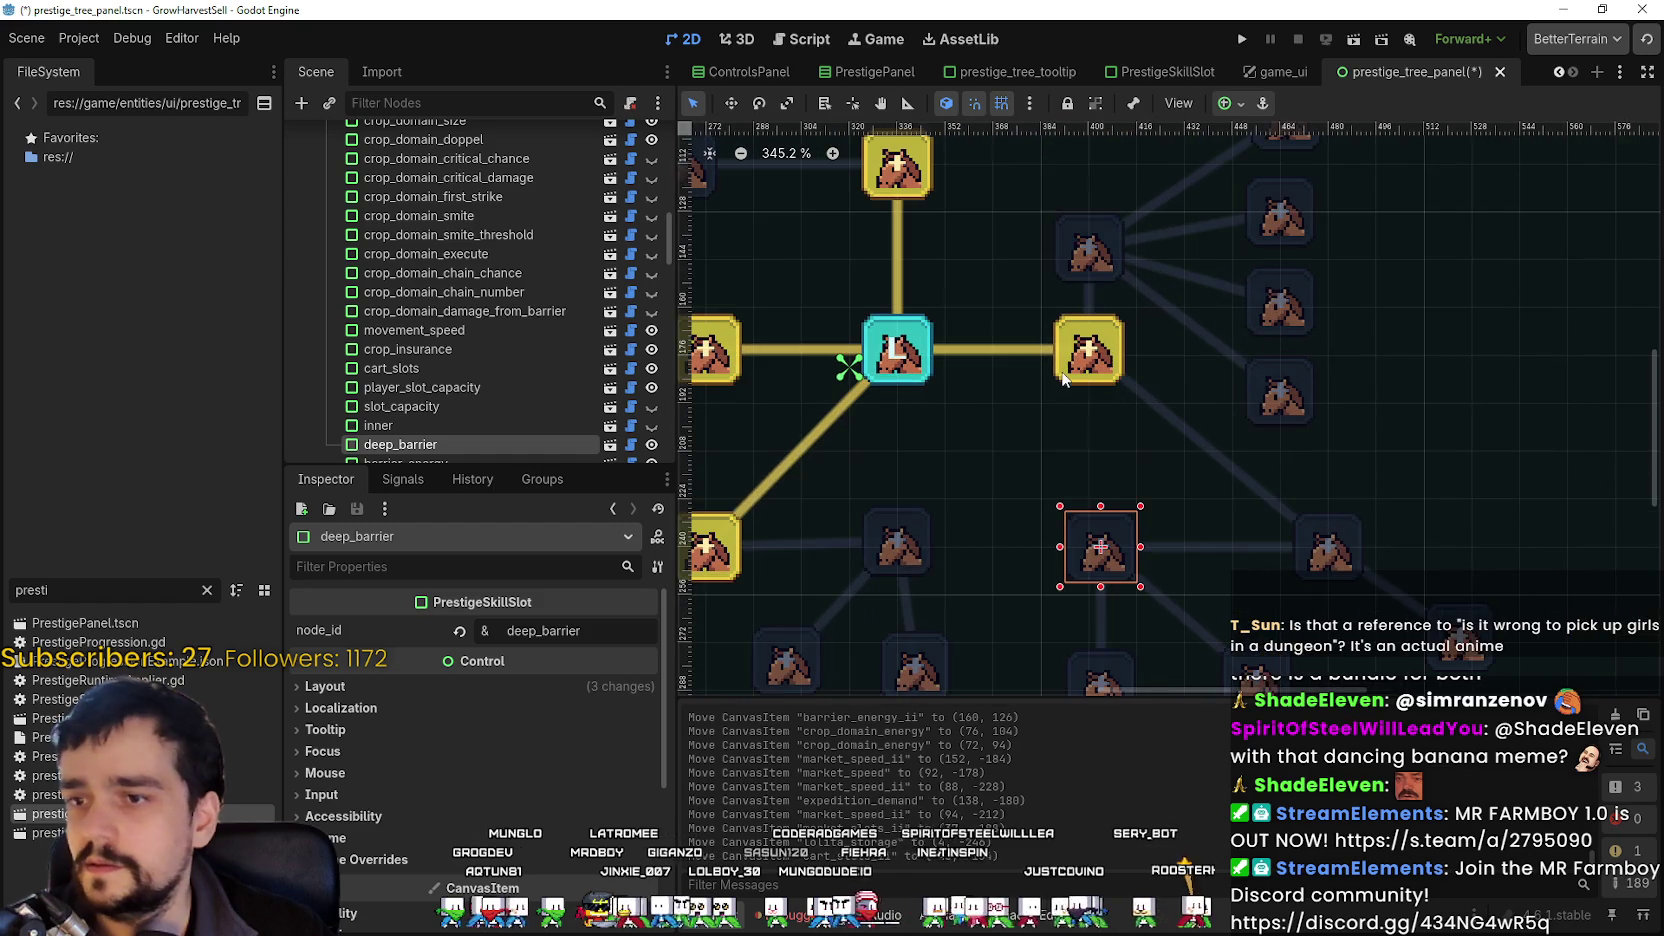
click(1460, 632)
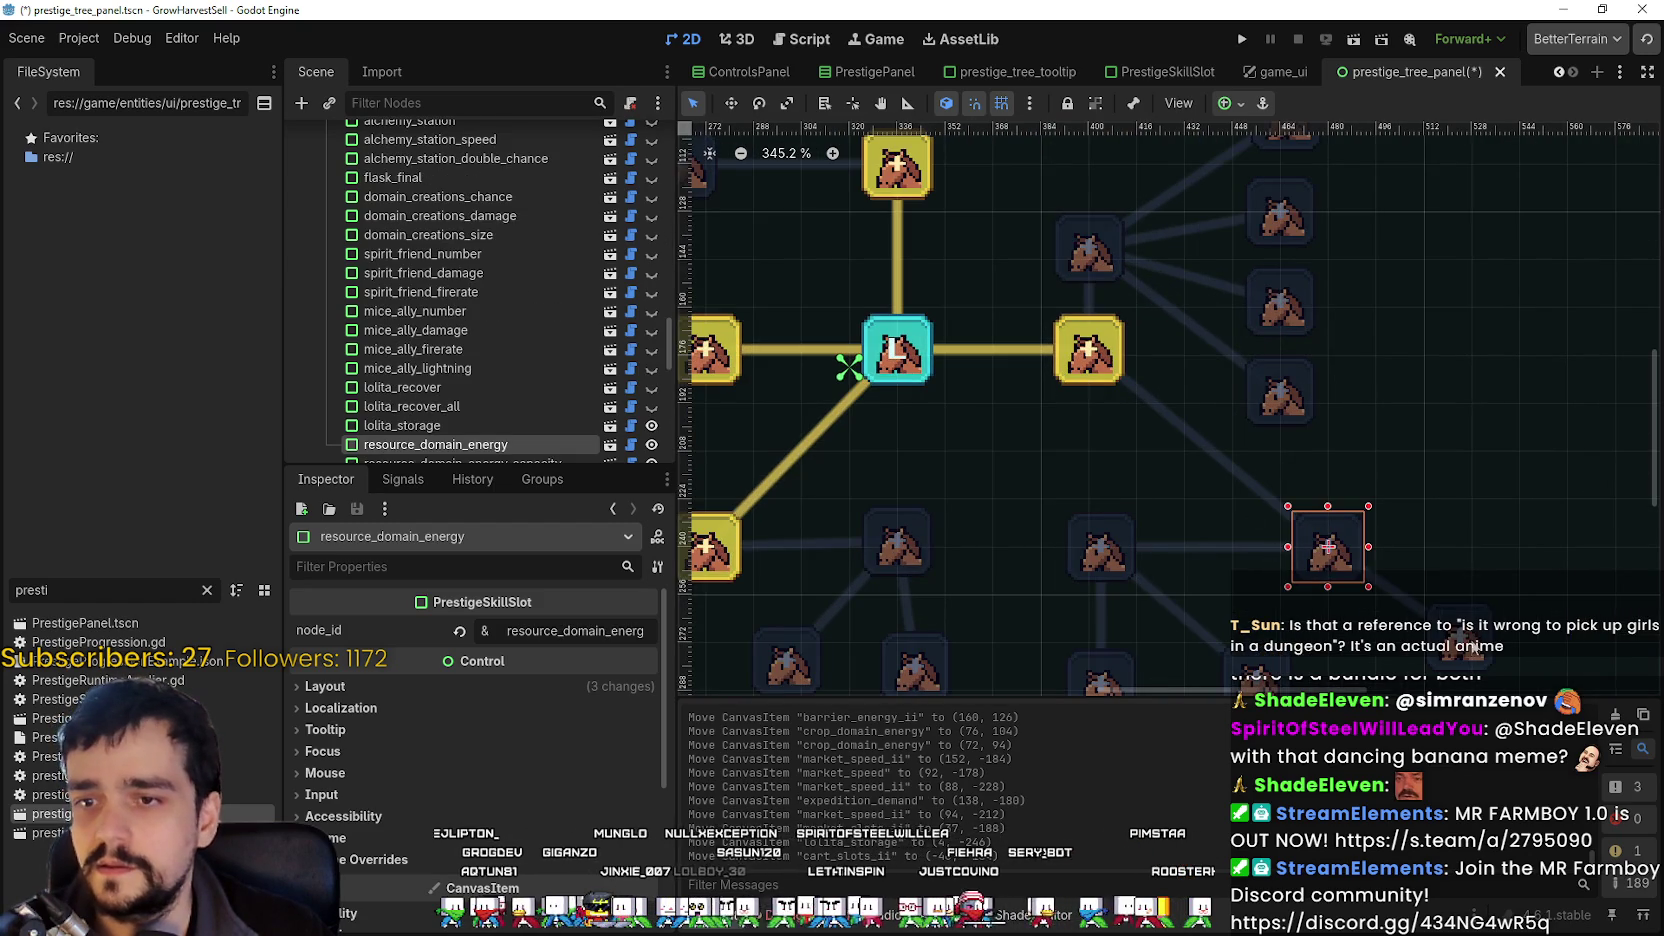
scroll(1455, 602, down, 4)
scroll(1459, 585, down, 2)
key(ctrl+s)
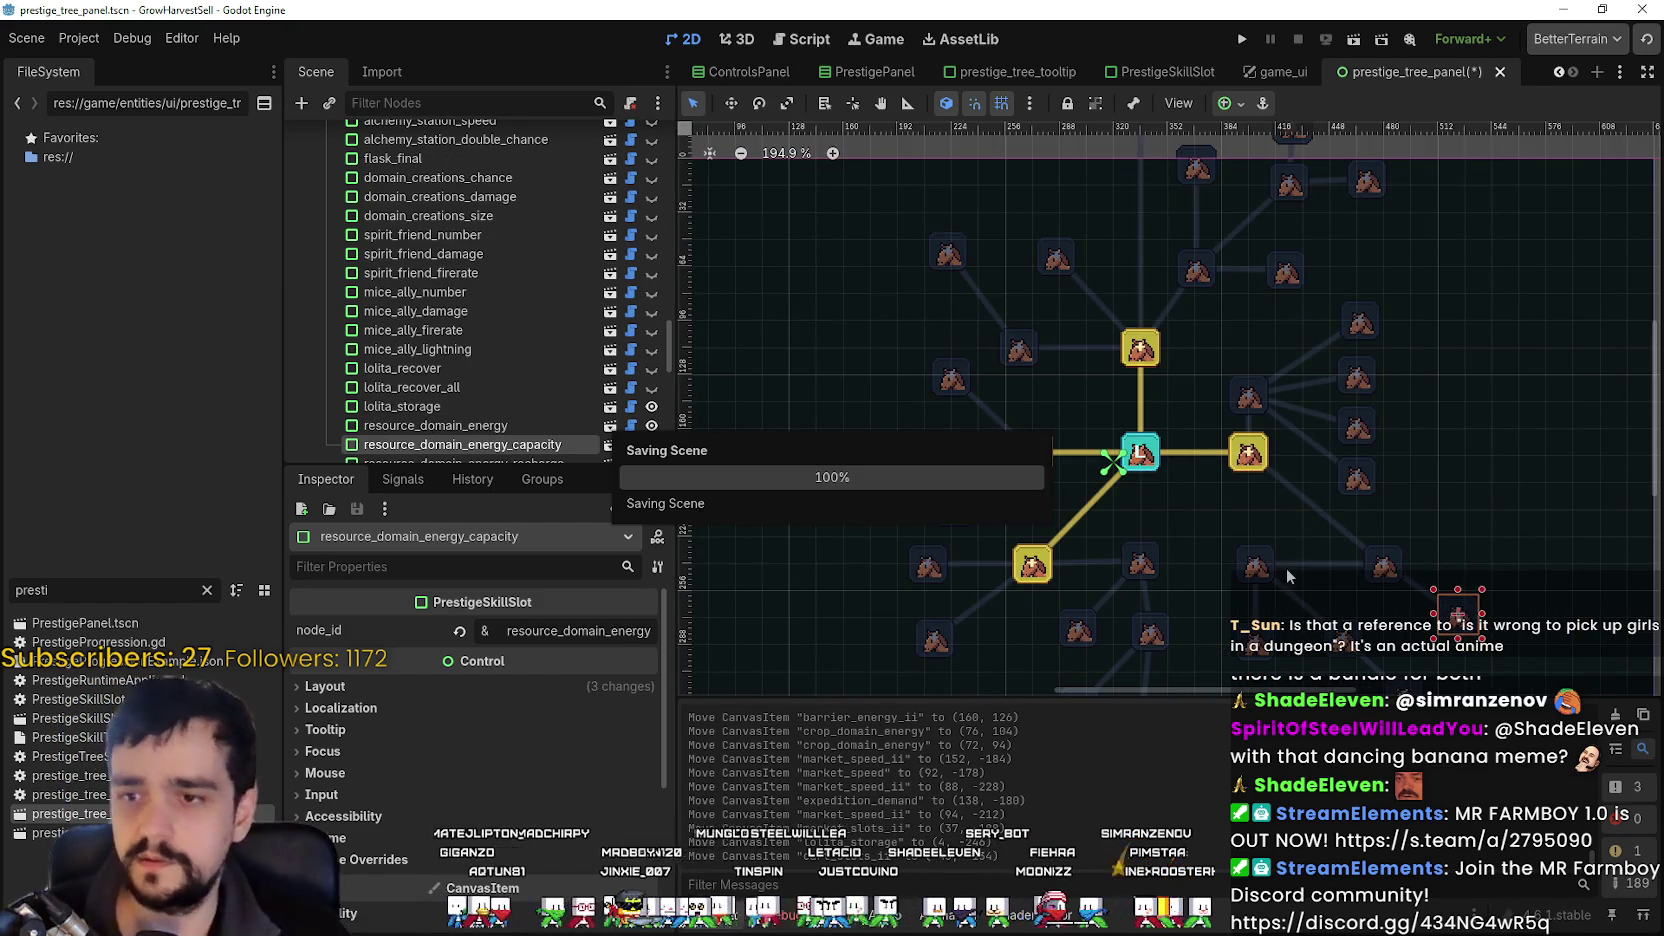
scroll(1290, 566, up, 1)
click(1296, 566)
click(1257, 580)
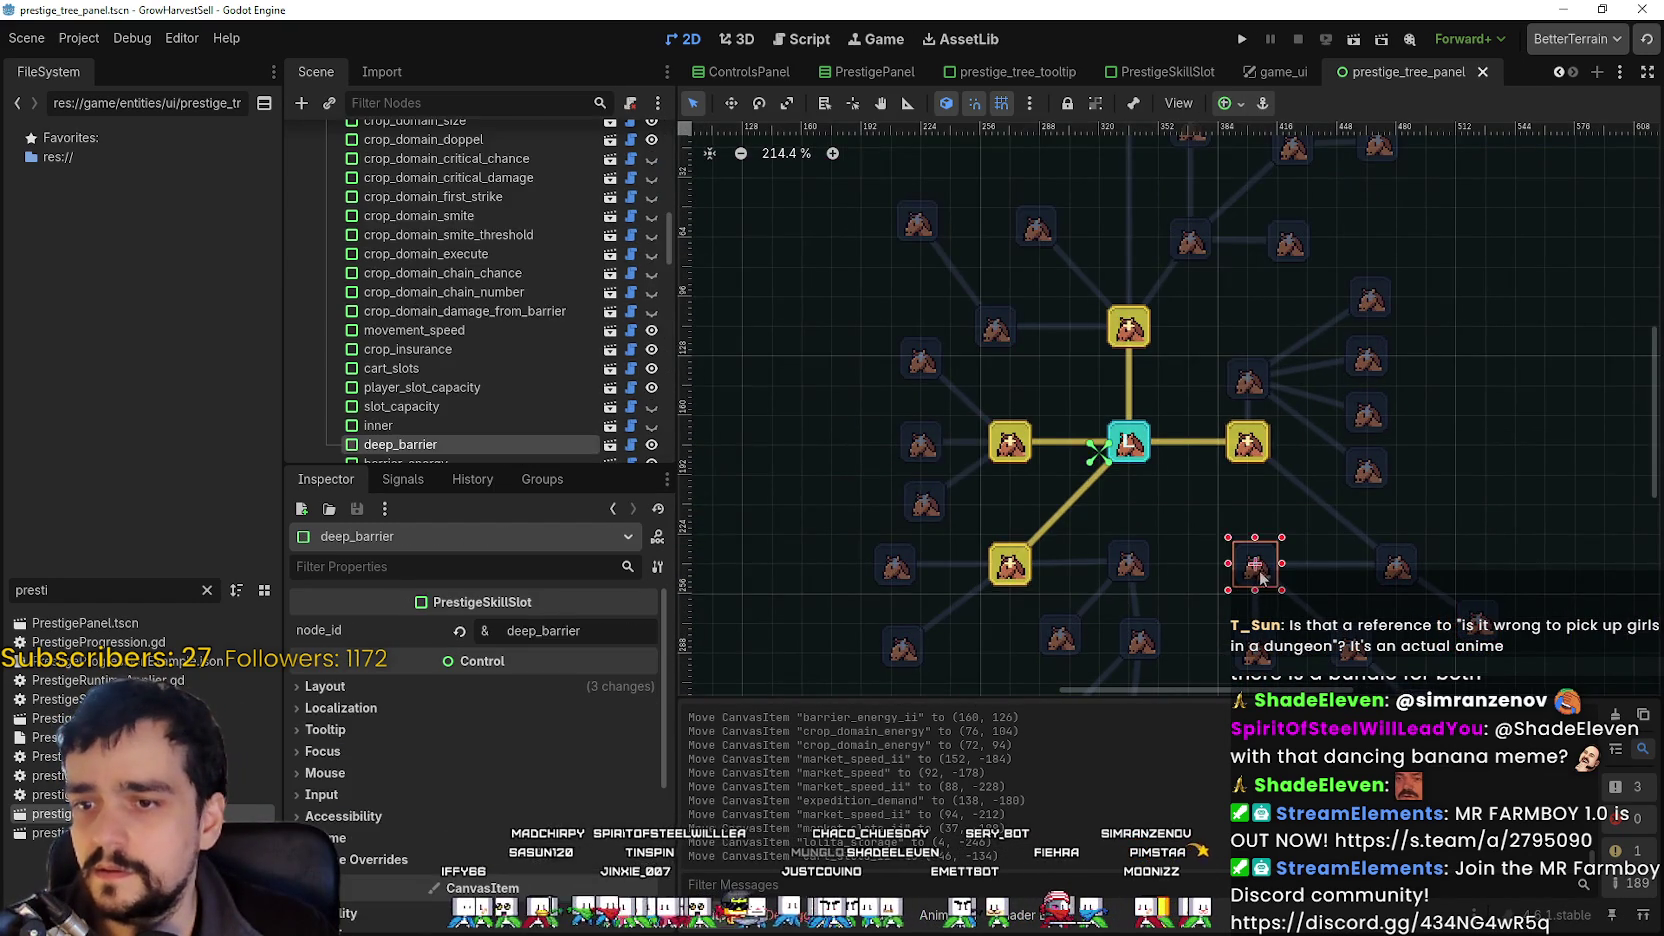
scroll(1259, 580, up, 4)
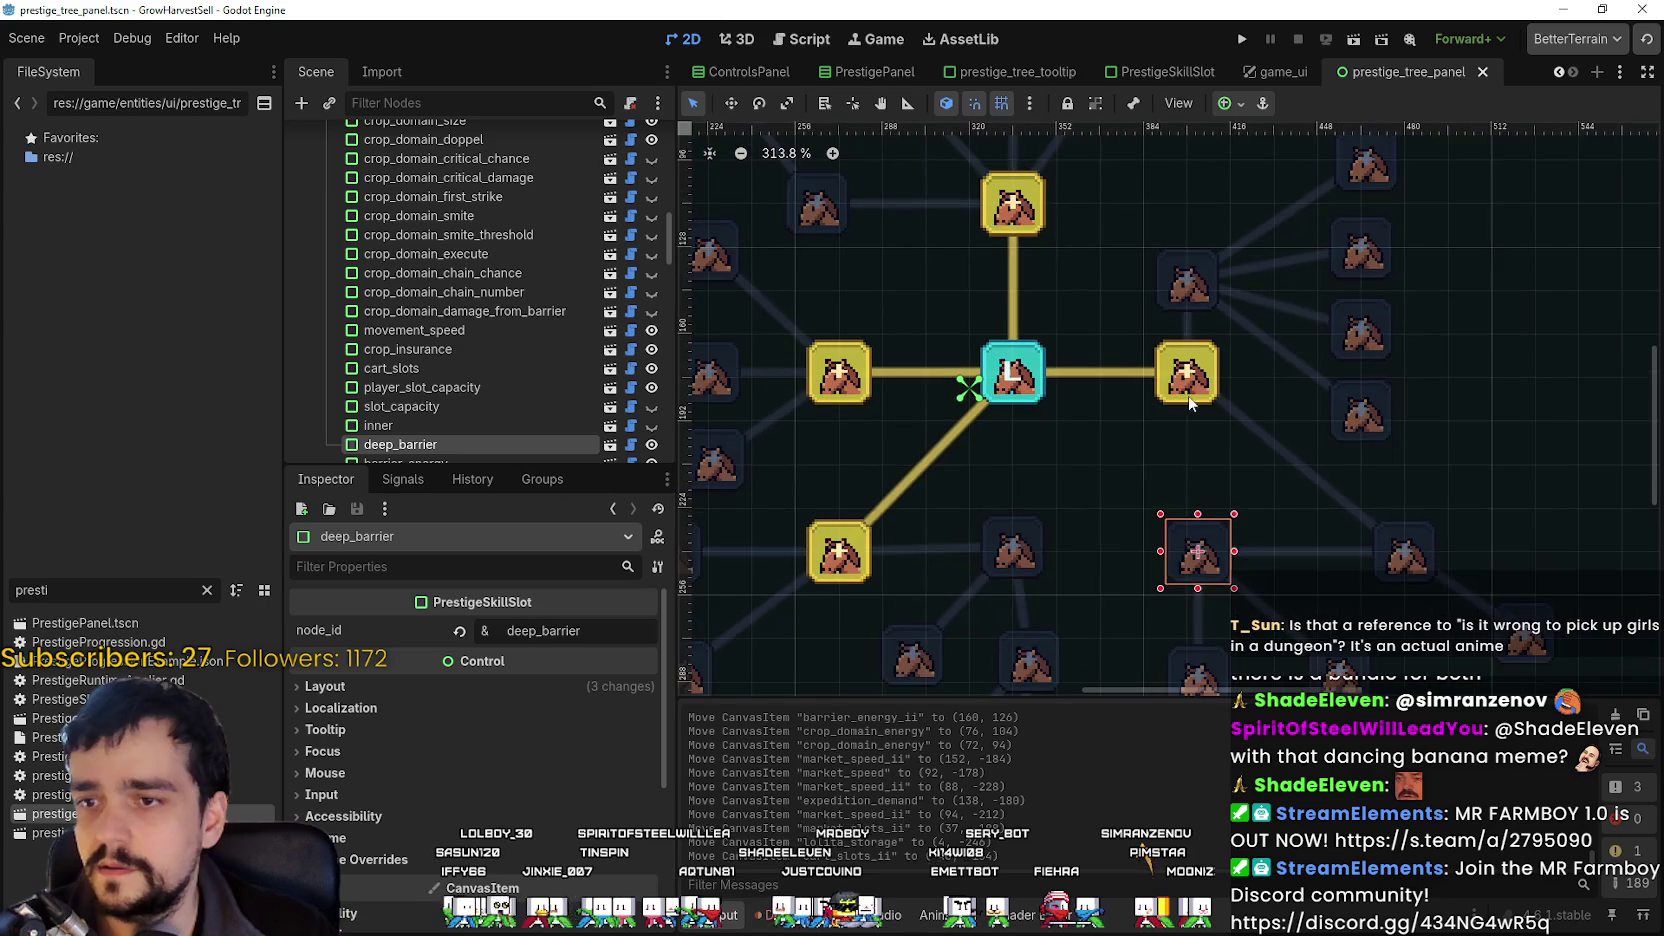
click(1182, 393)
scroll(1182, 393, down, 2)
click(1186, 510)
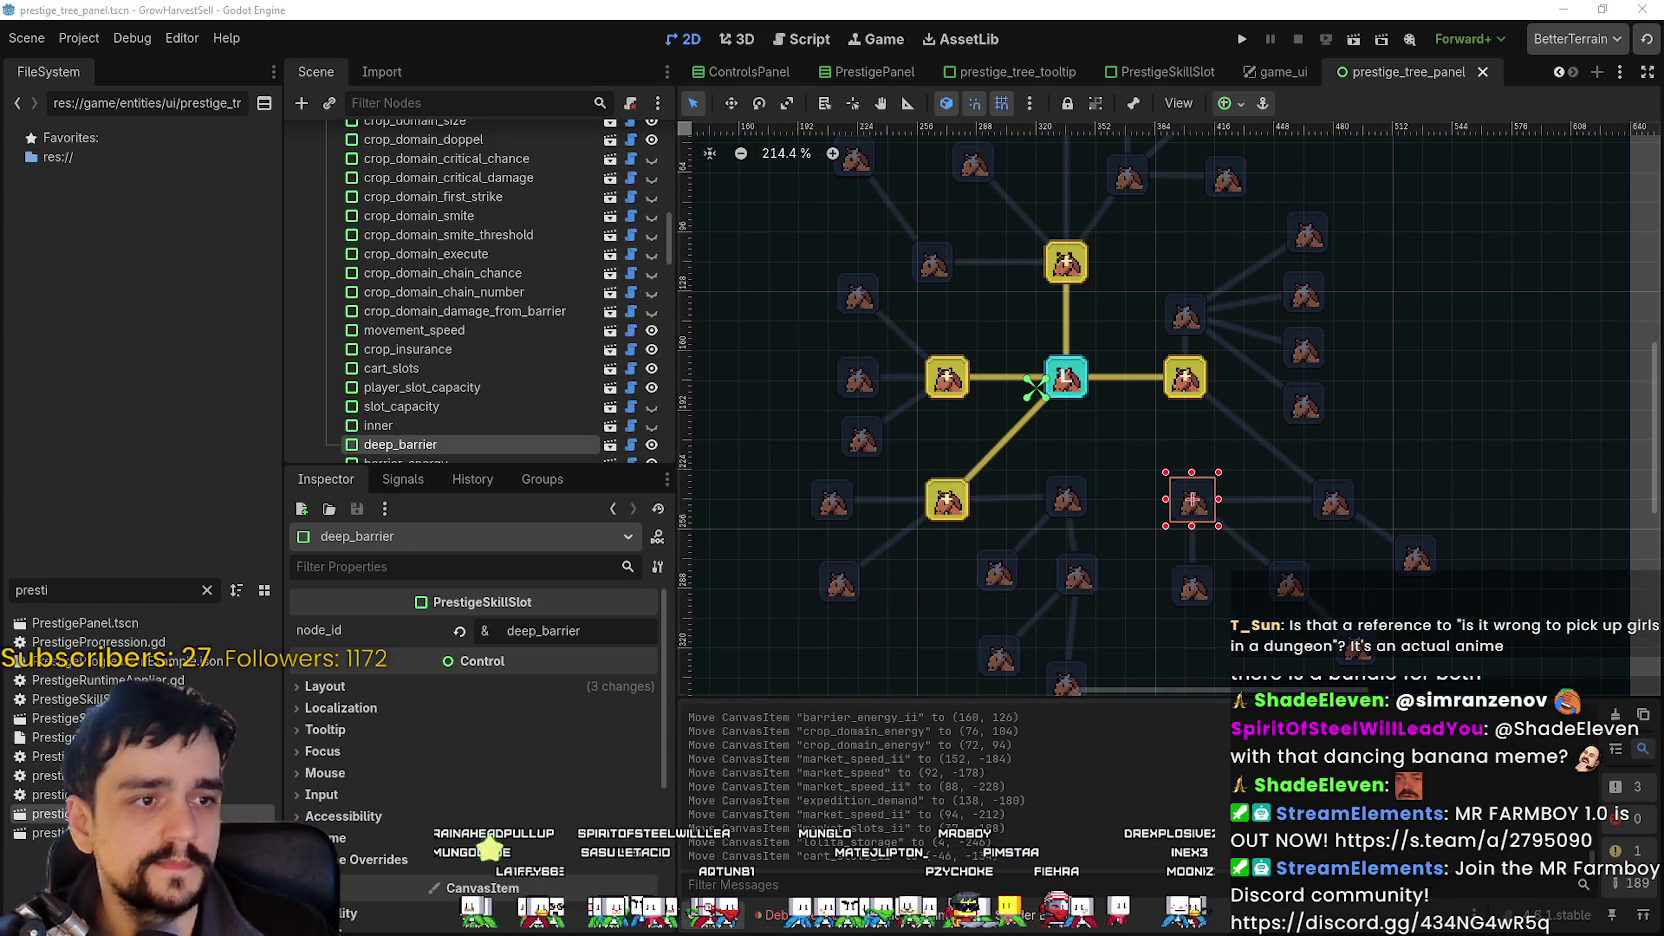
scroll(1188, 446, down, 2)
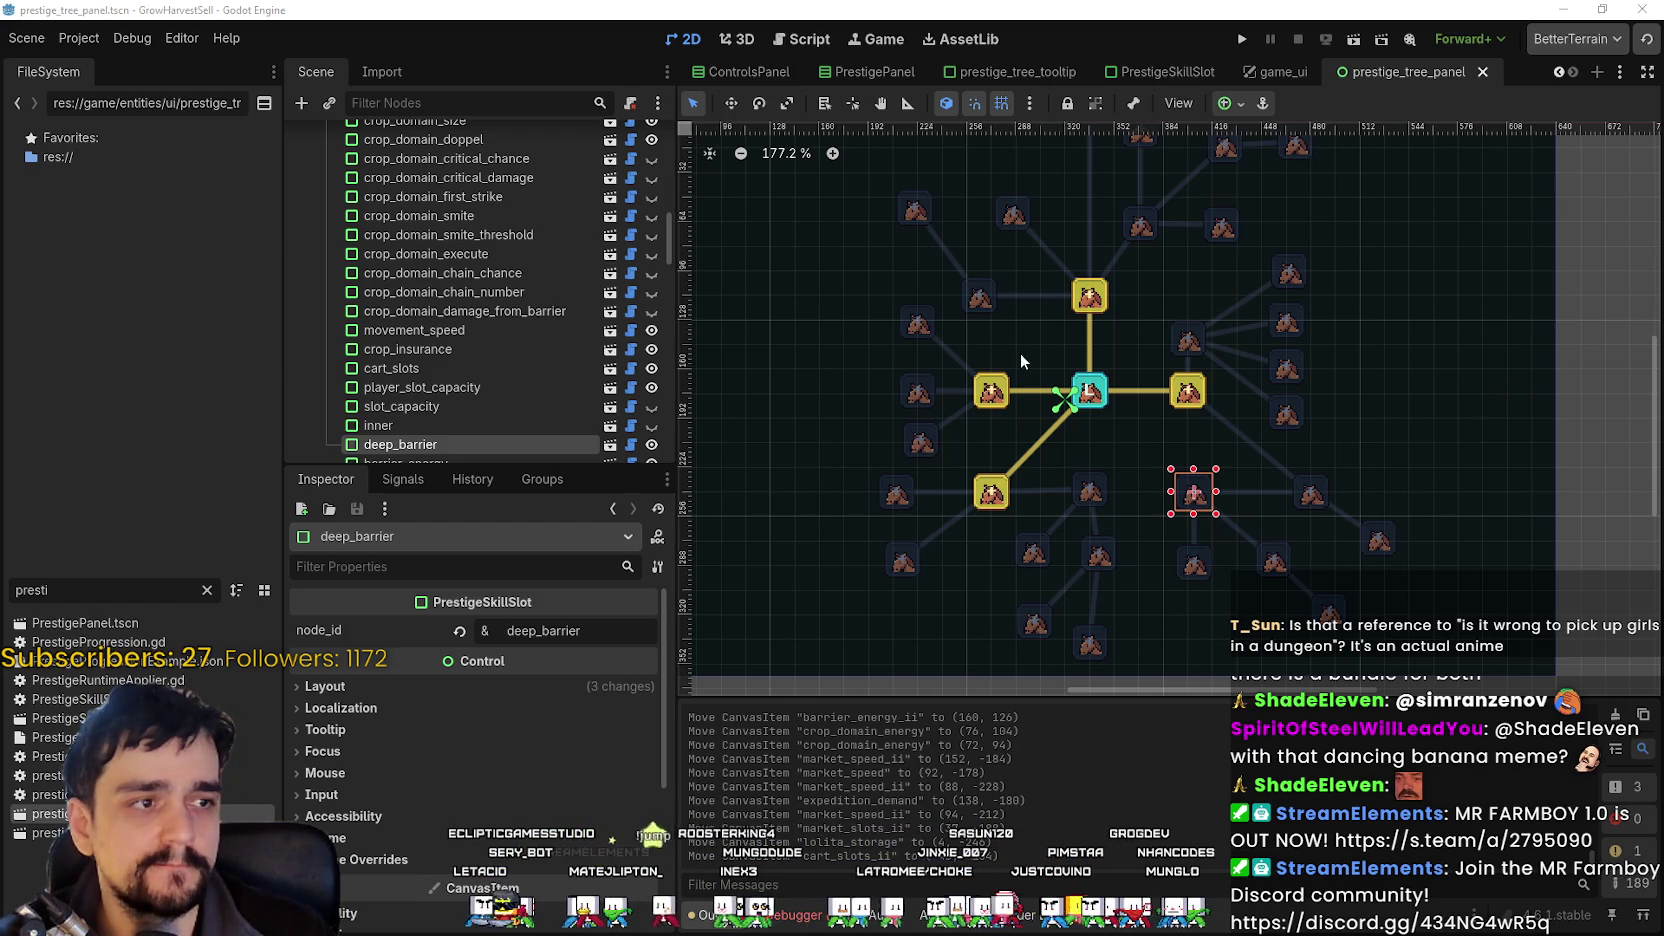
click(1311, 495)
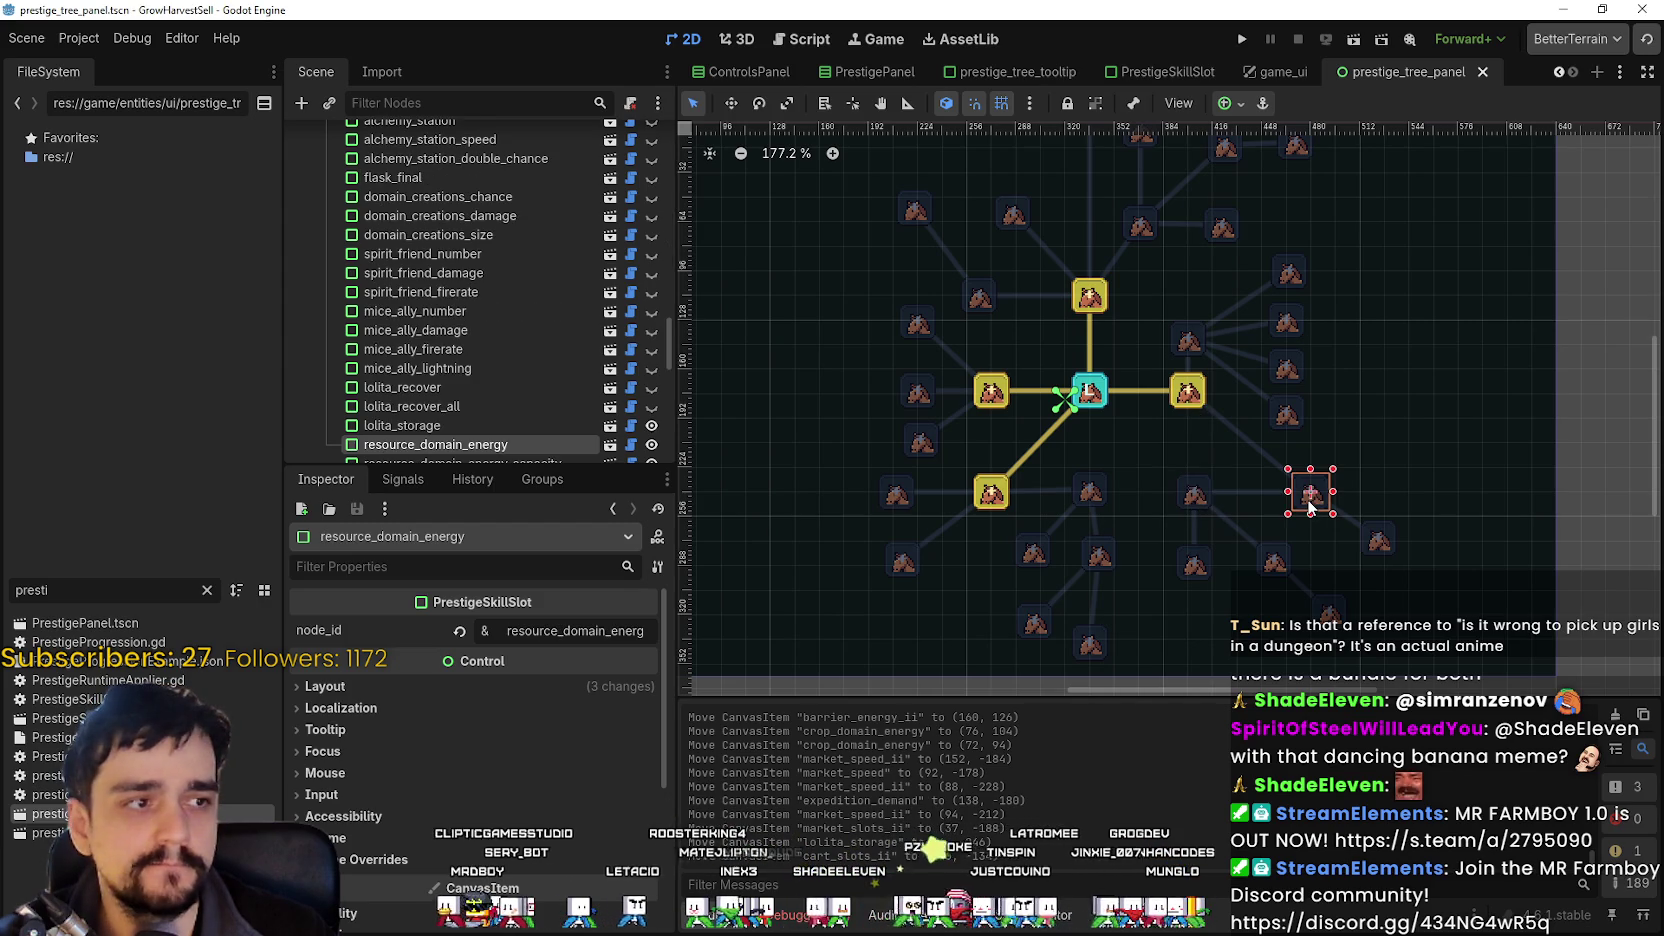
click(1195, 497)
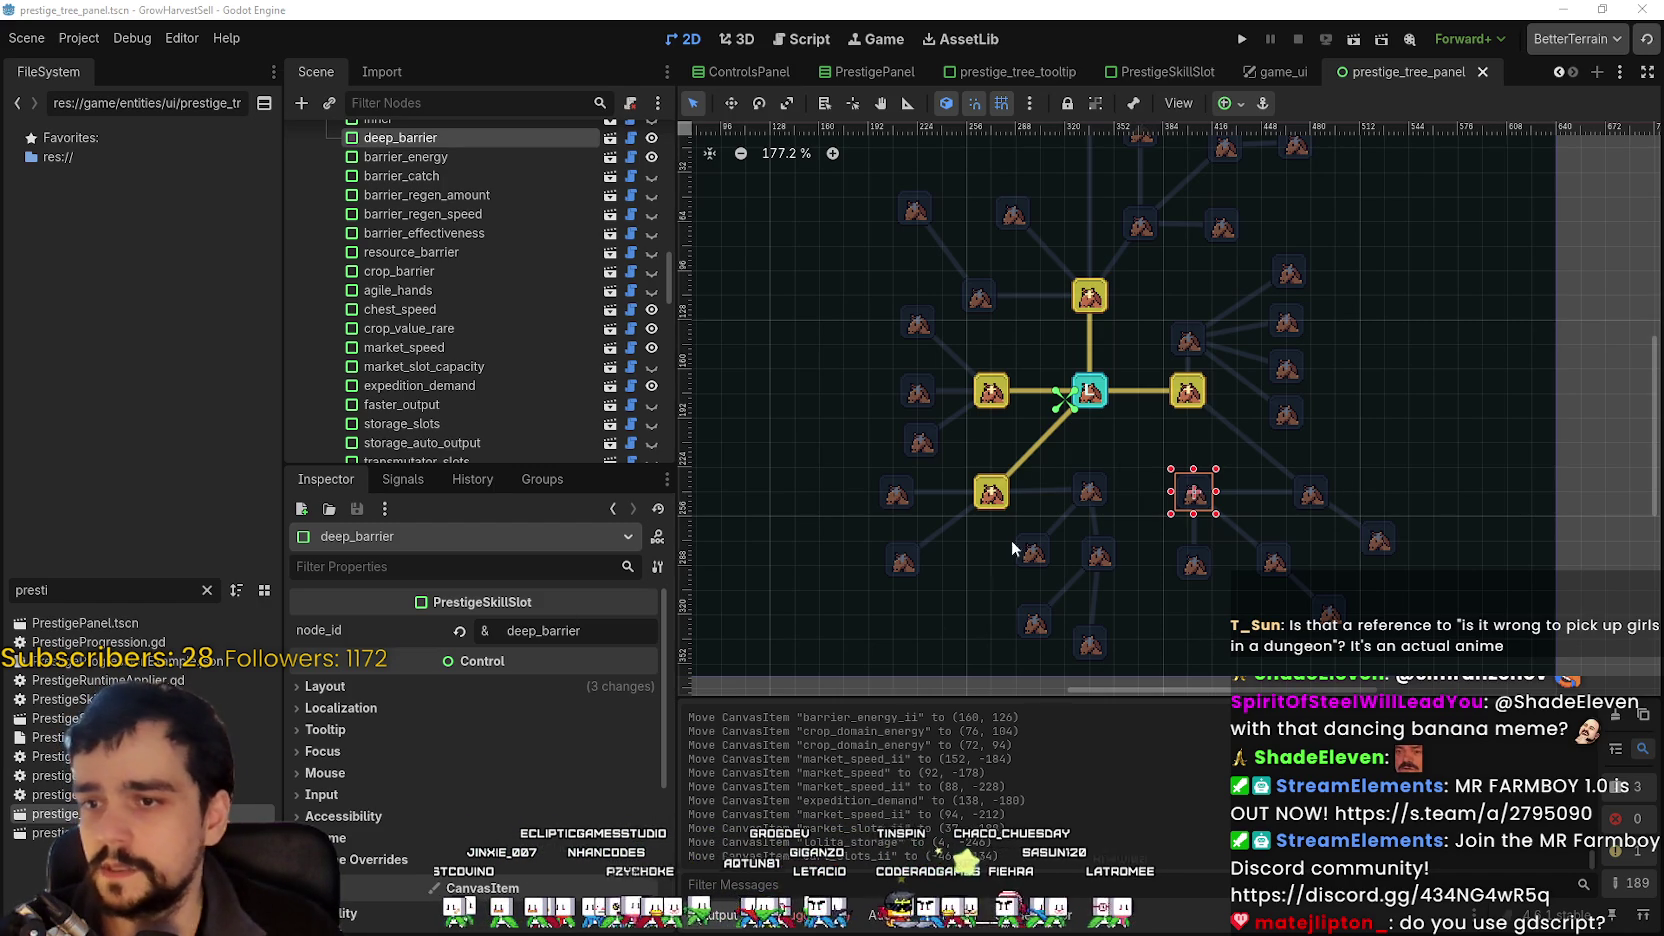
click(1090, 491)
scroll(1095, 520, up, 7)
Raise crop_insurance, move wood_value under the central node, and nudge movement_speed up-left.
drag(1093, 472, 1086, 419)
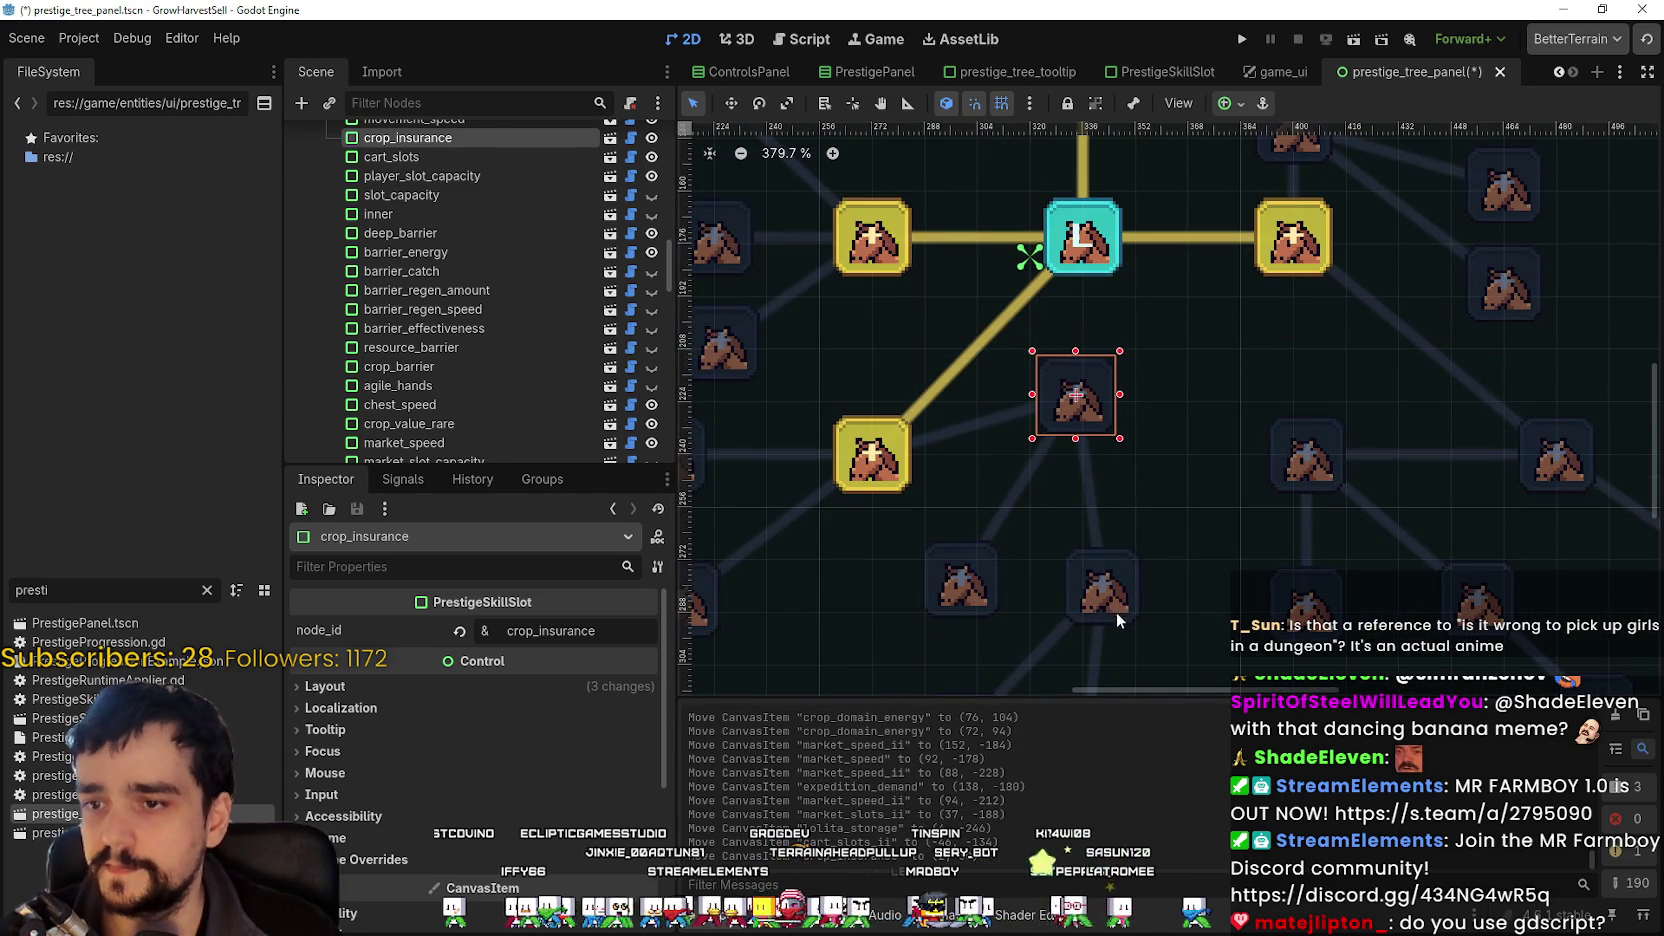
drag(1117, 617, 1091, 575)
scroll(1106, 570, down, 2)
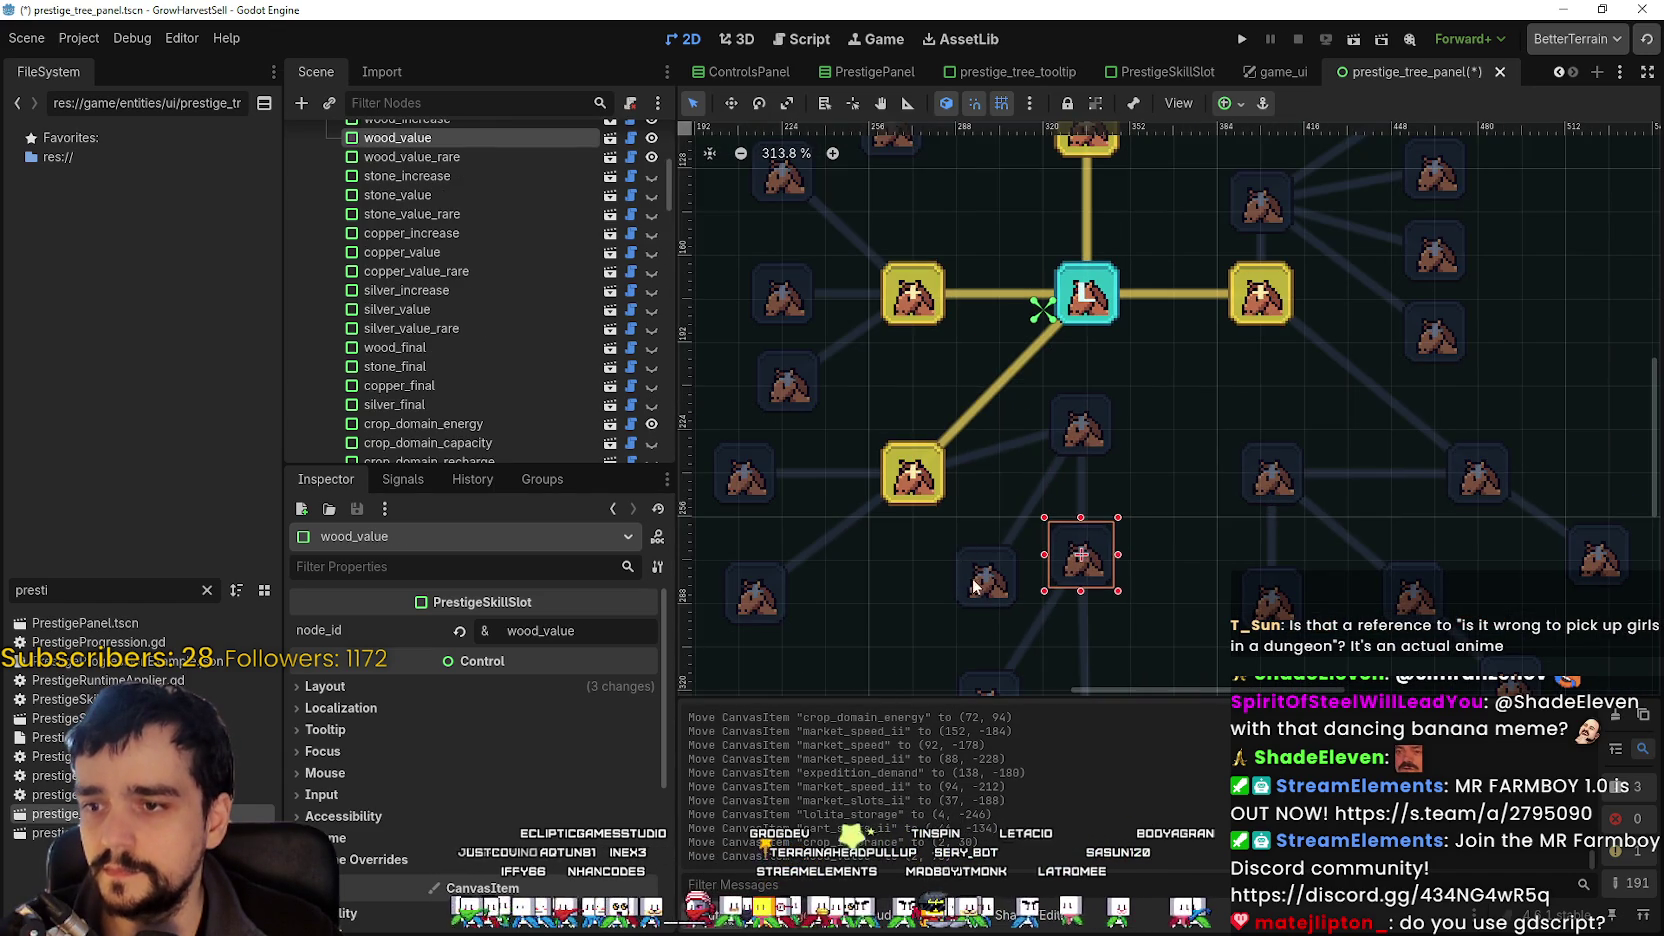
drag(968, 578, 940, 567)
scroll(1098, 467, down, 2)
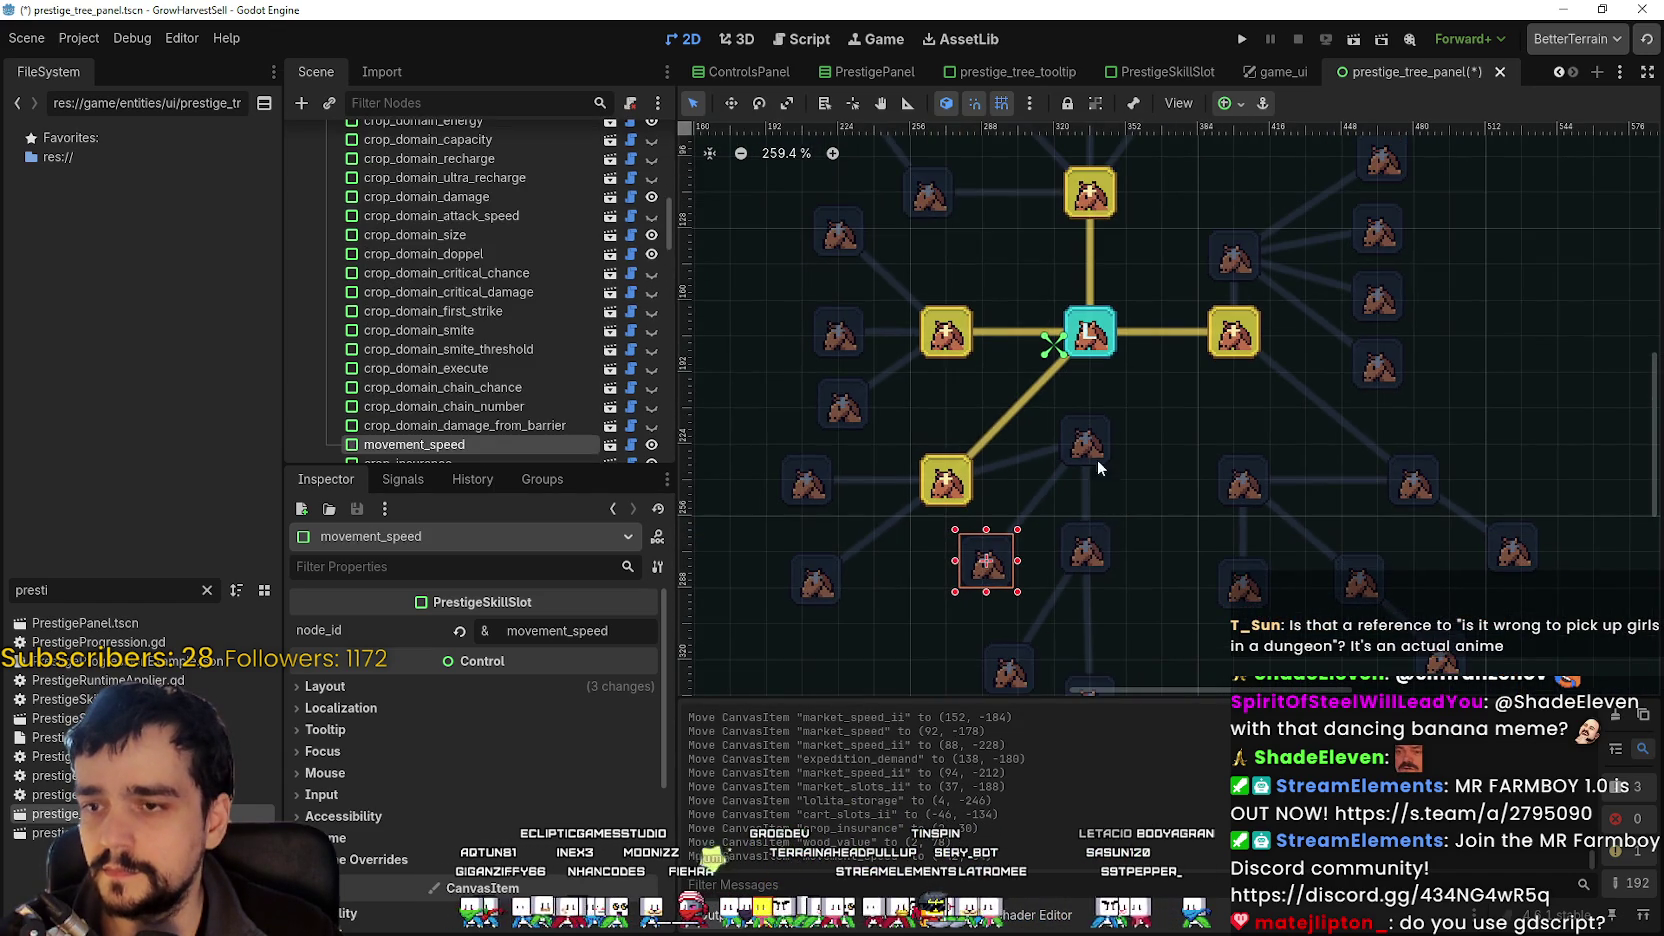
Set crop_insurance just below the central node and align wood_value beneath it.
click(1098, 558)
scroll(1099, 562, up, 1)
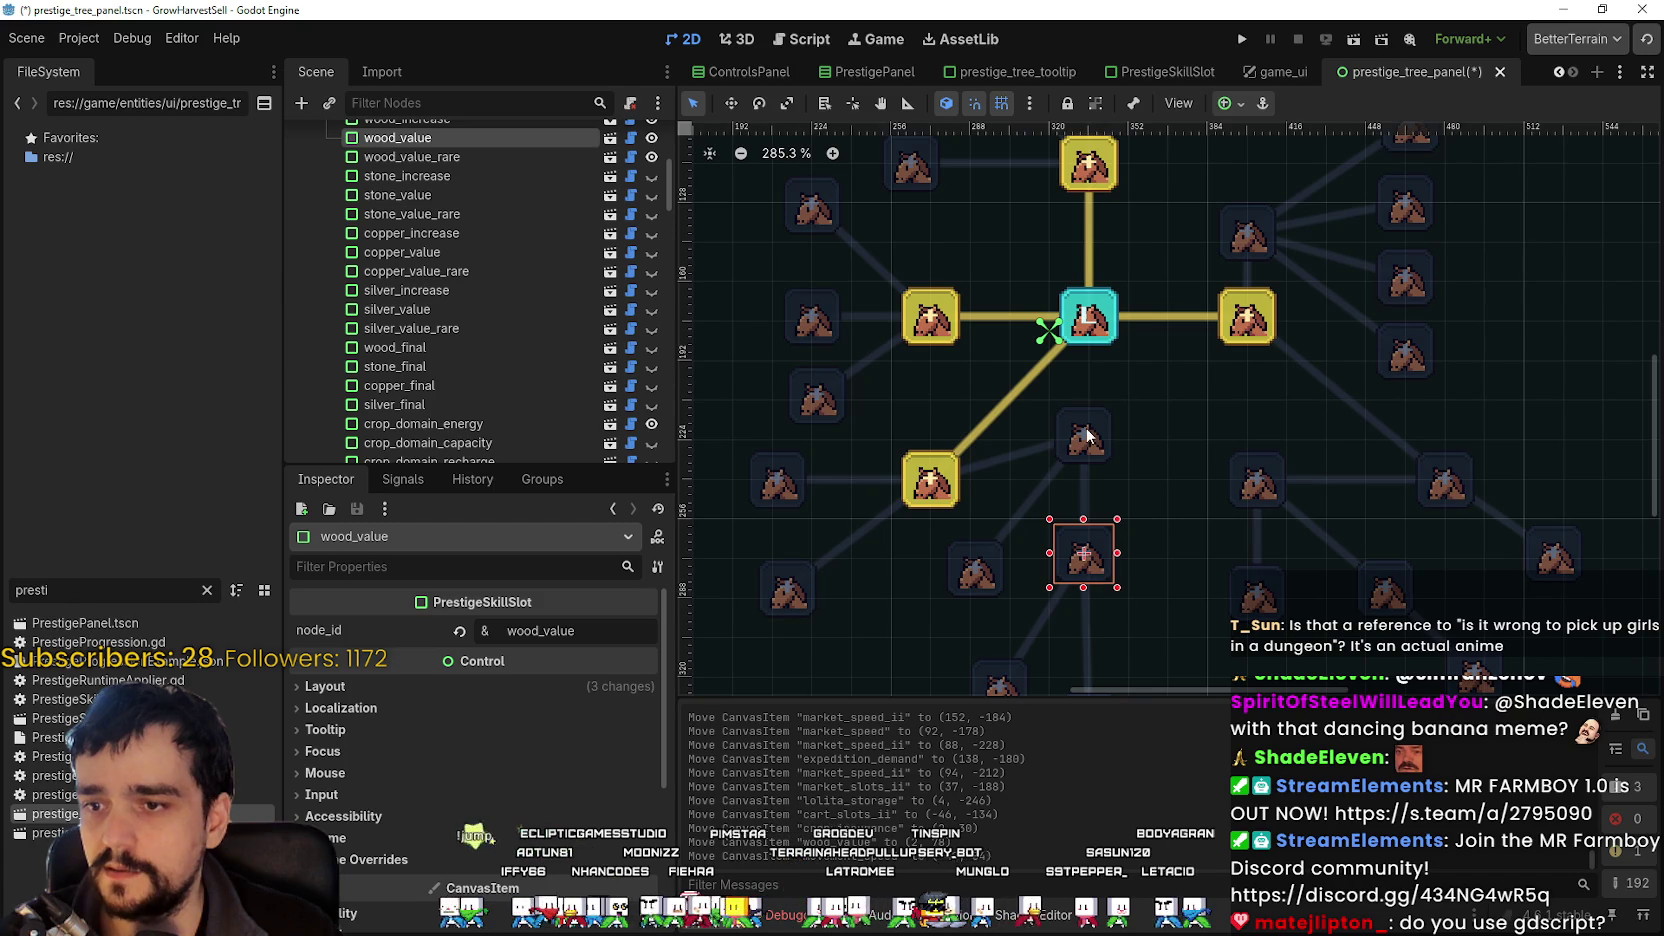
click(1098, 420)
drag(1101, 447, 1107, 455)
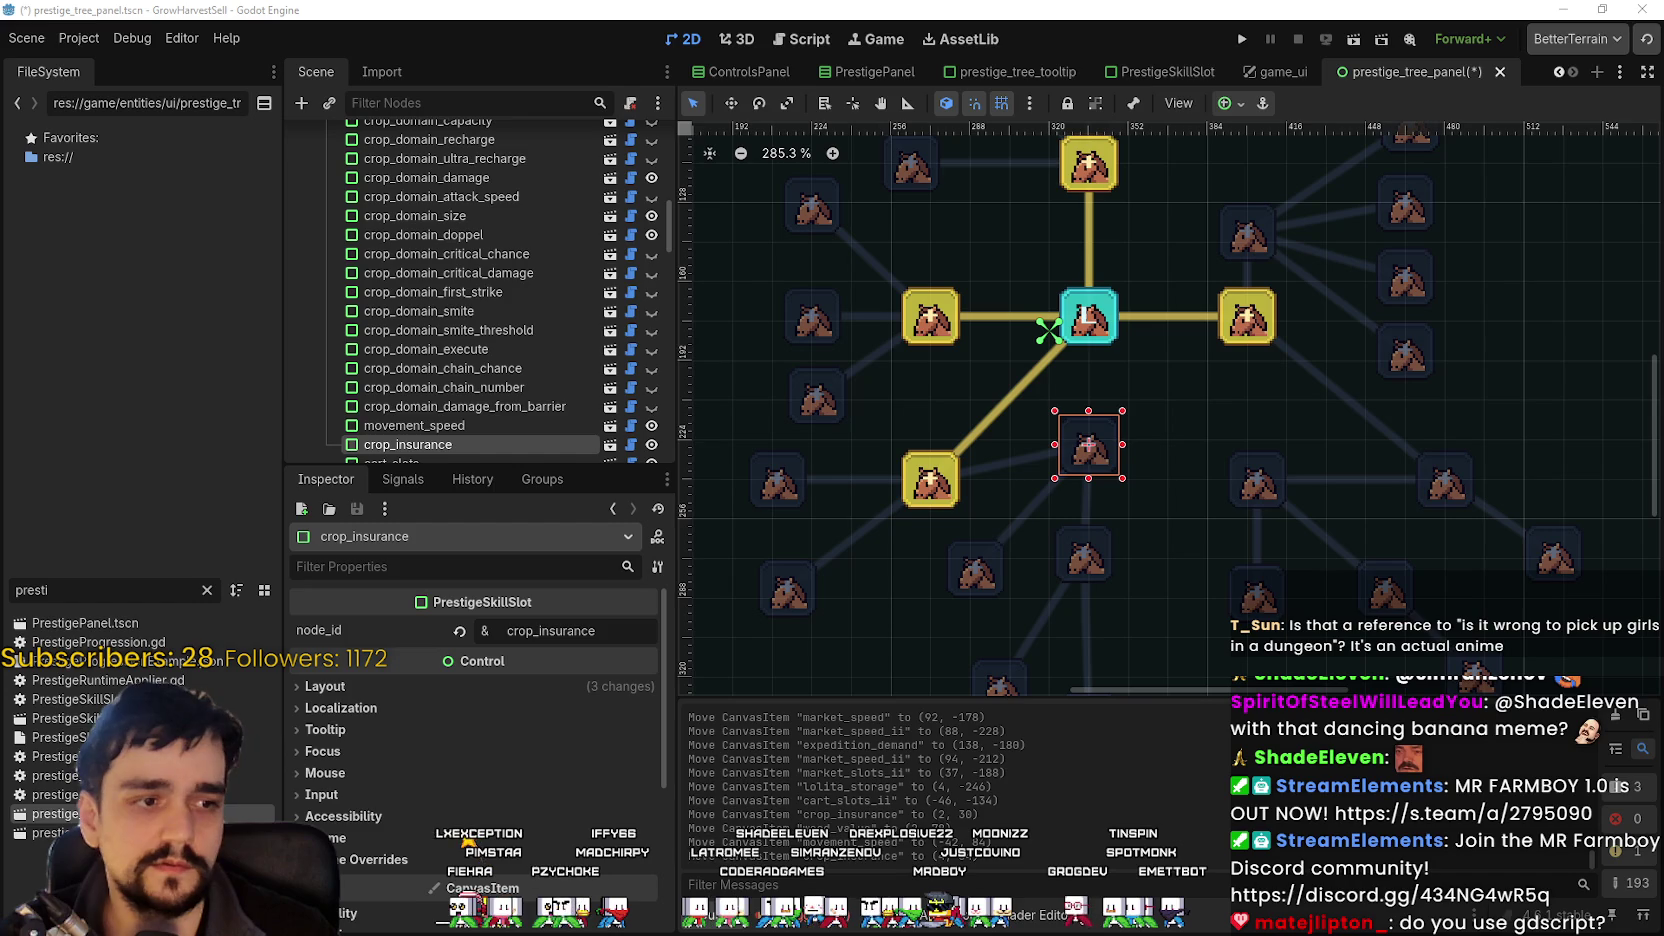
click(952, 508)
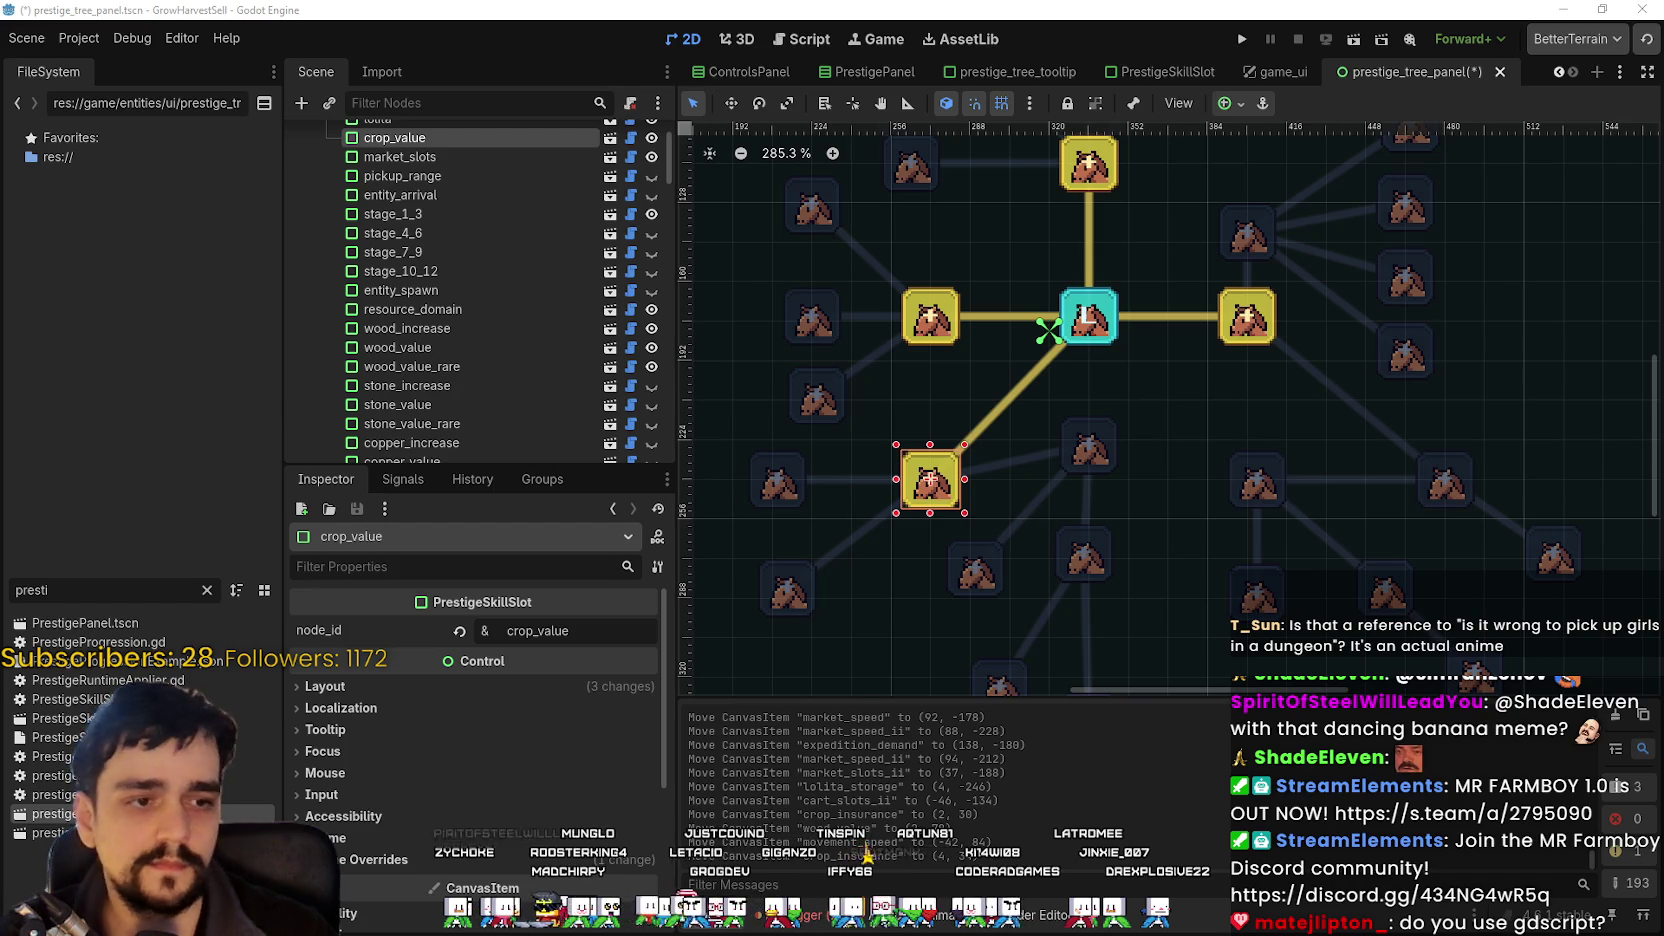
click(1096, 458)
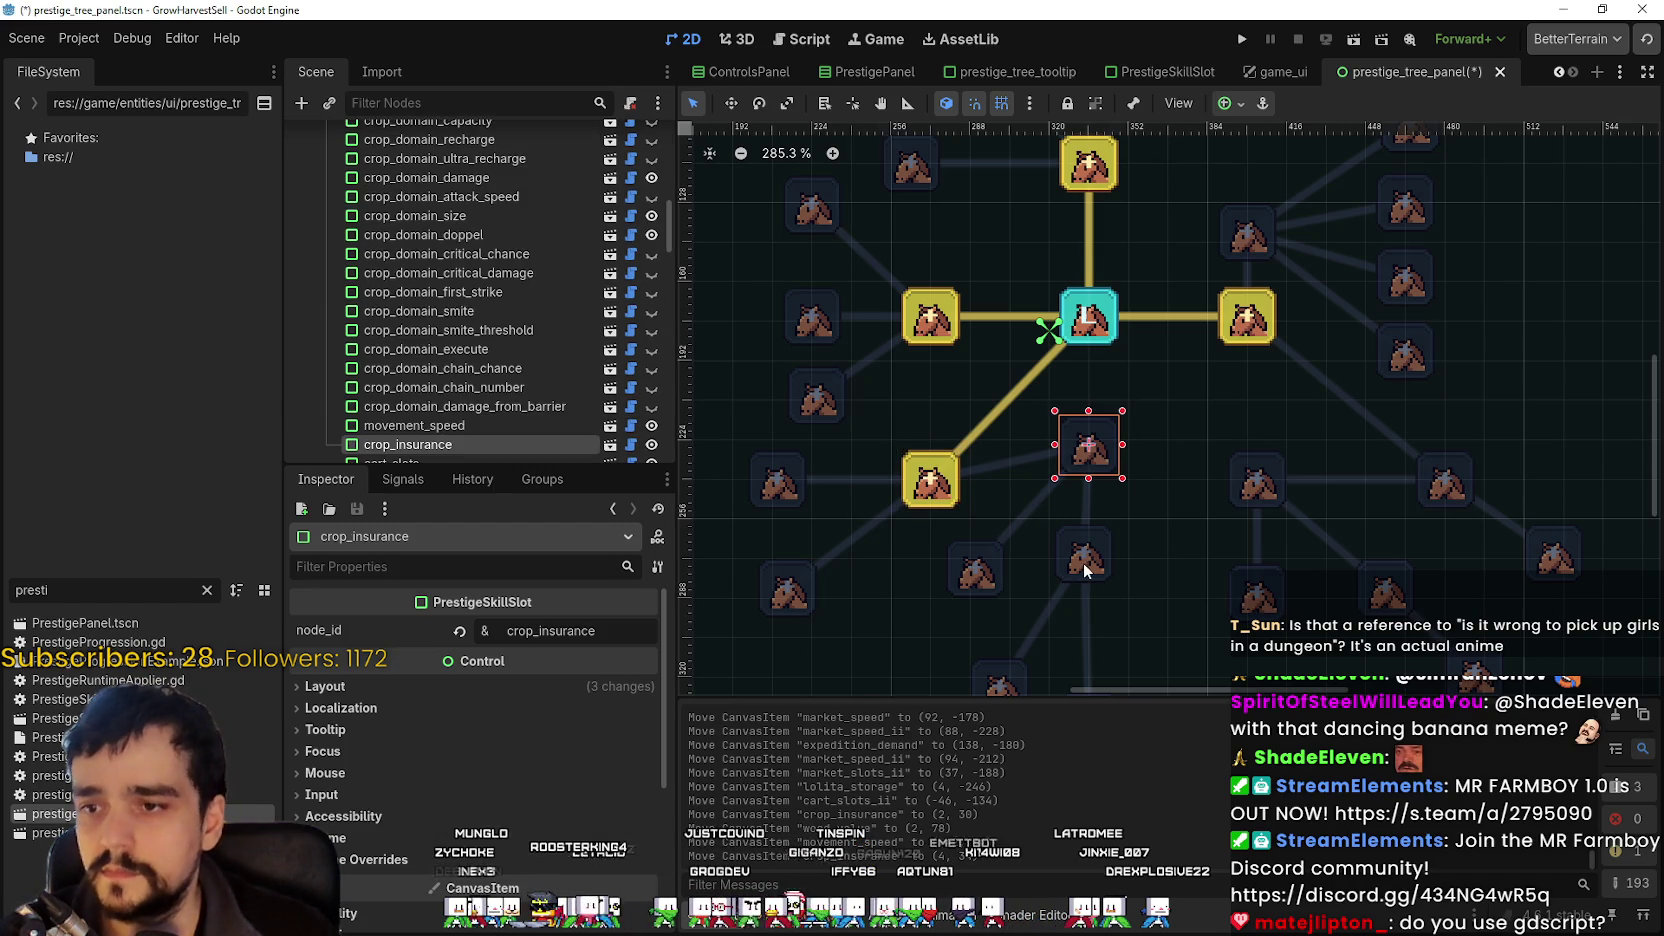
drag(1086, 570, 1099, 573)
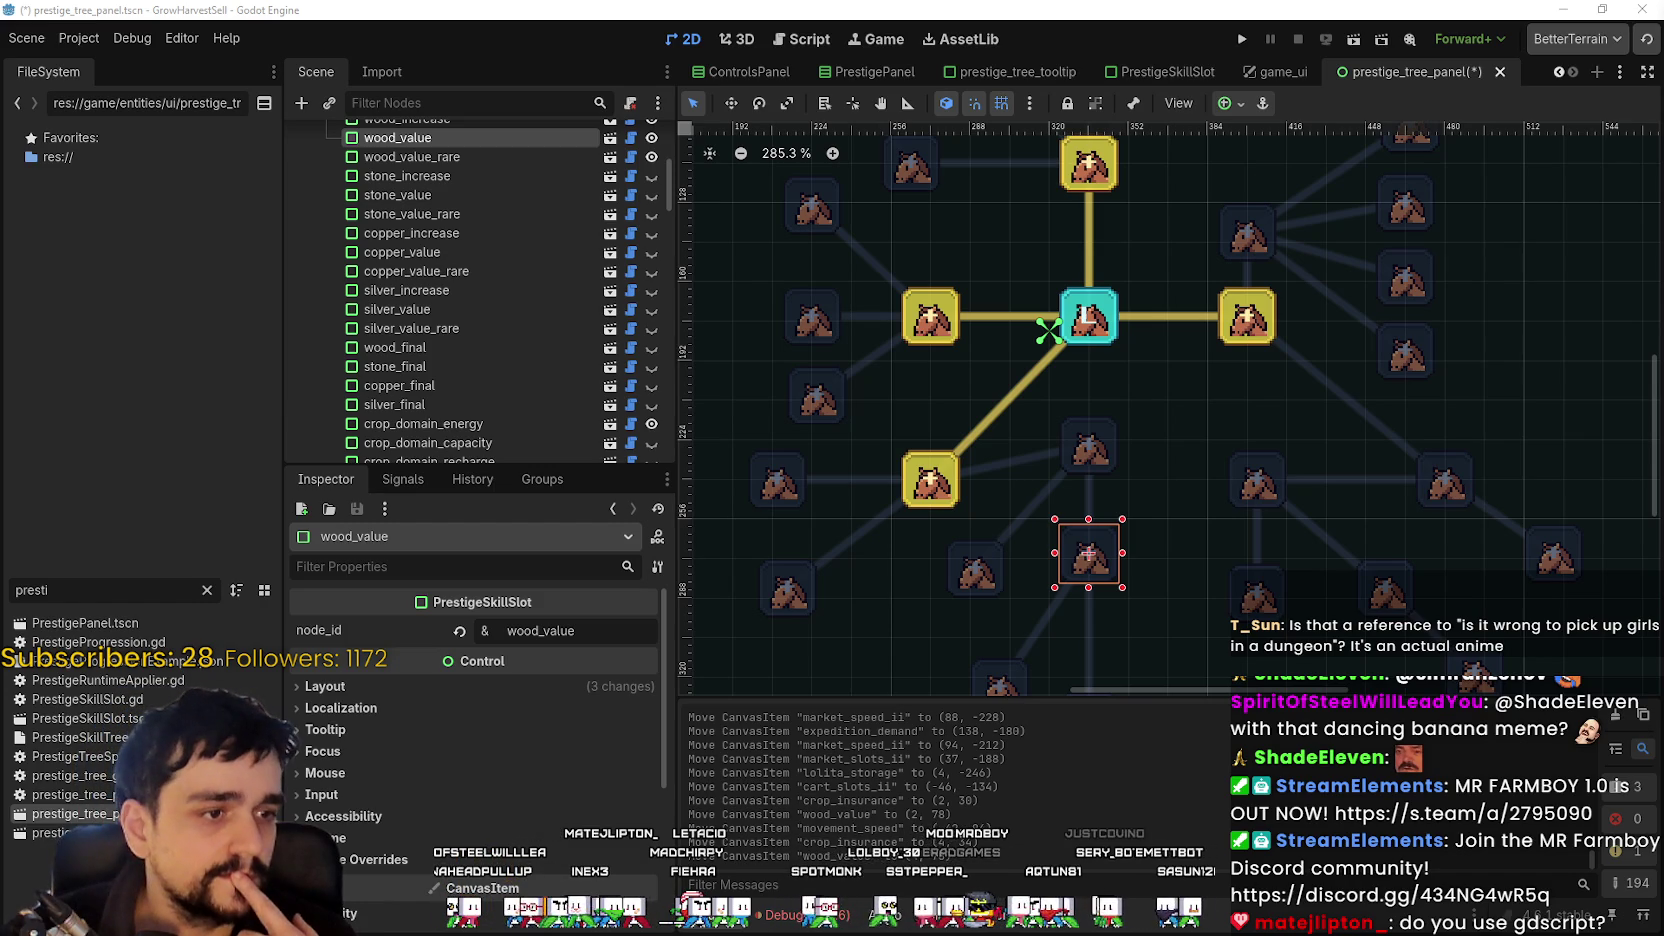
Save prestige_tree_panel with wood_value at (4, 78) under crop_insurance, then switch to Twitch.
scroll(621, 269, up, 3)
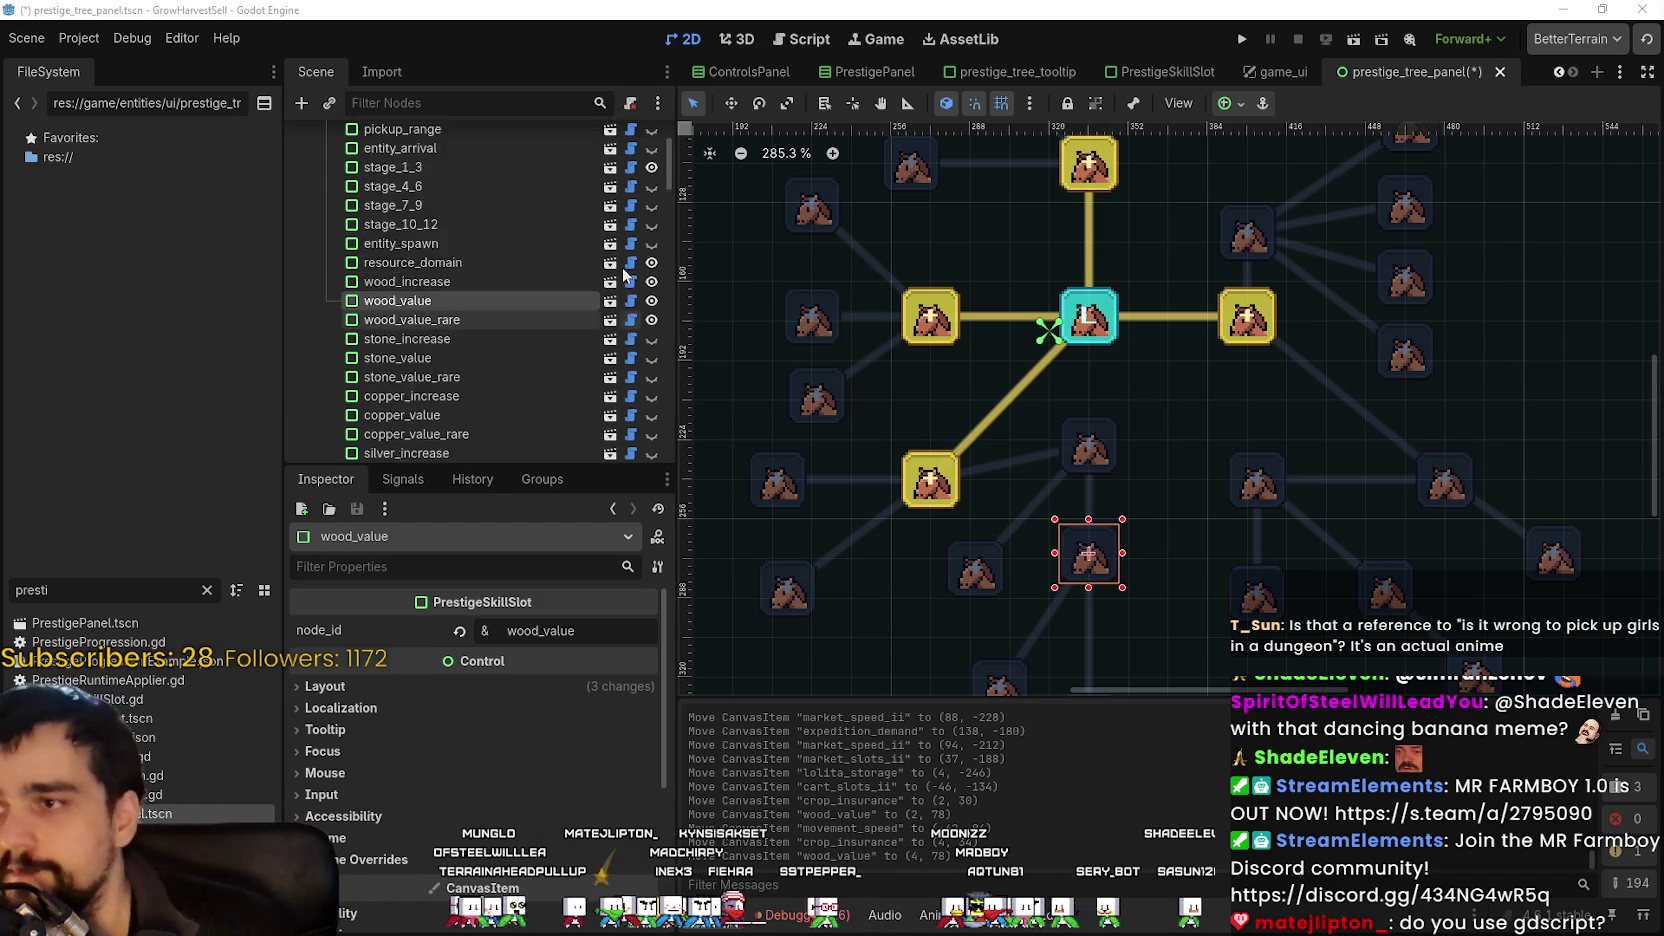
scroll(621, 269, up, 2)
scroll(1141, 342, down, 2)
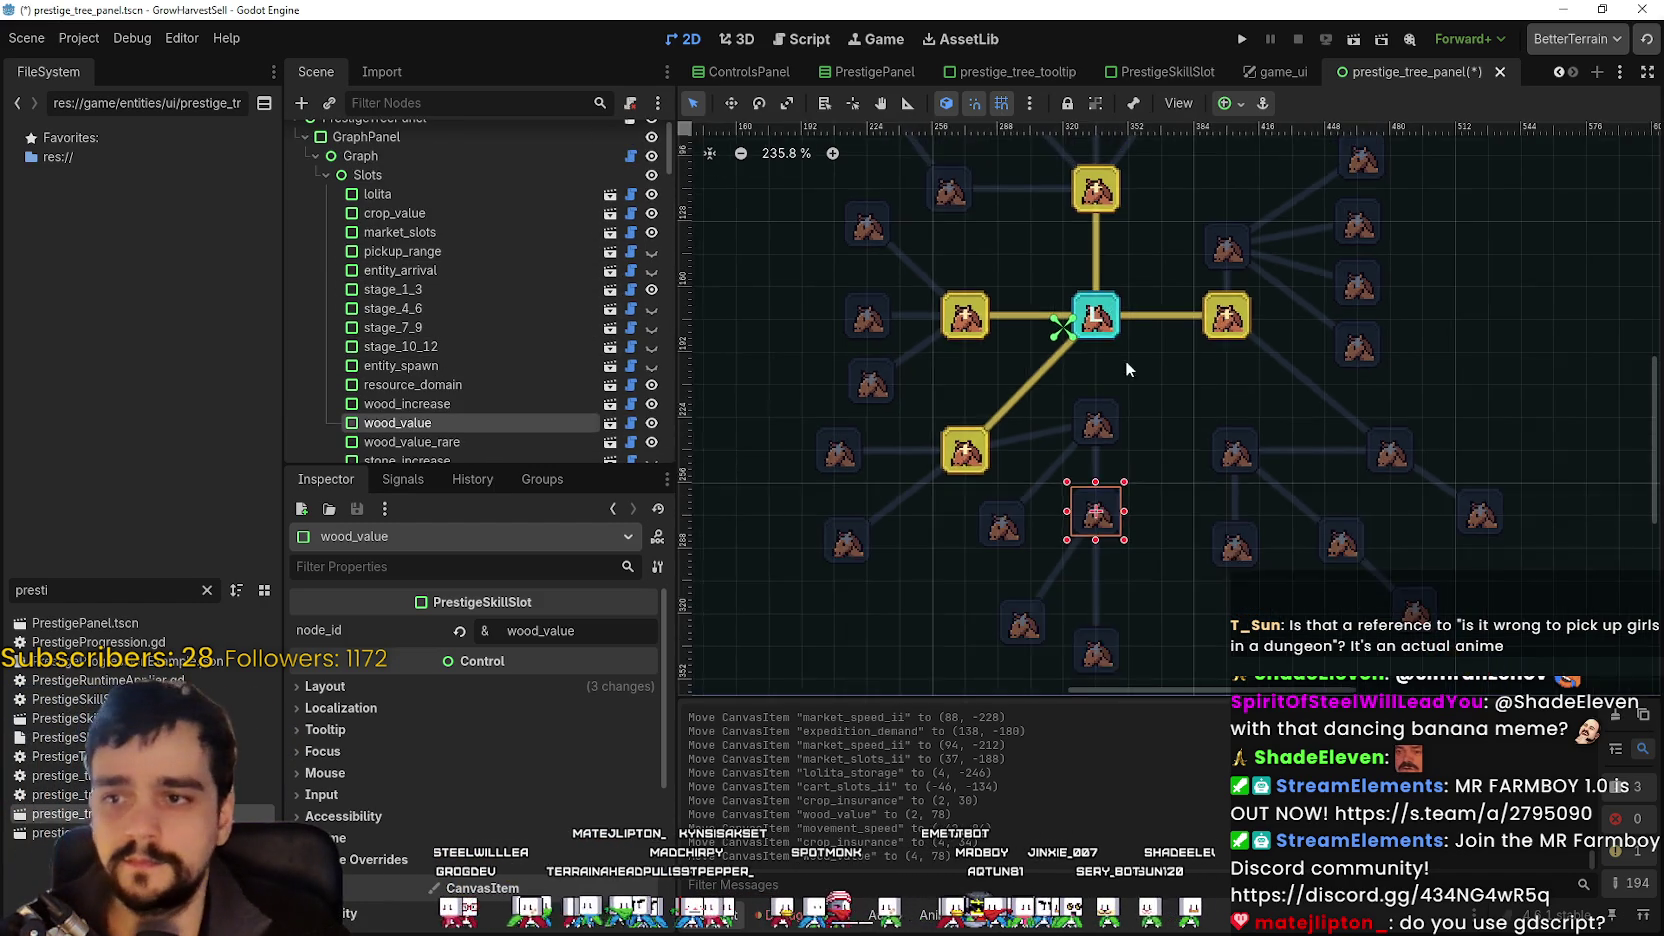
key(ctrl+s)
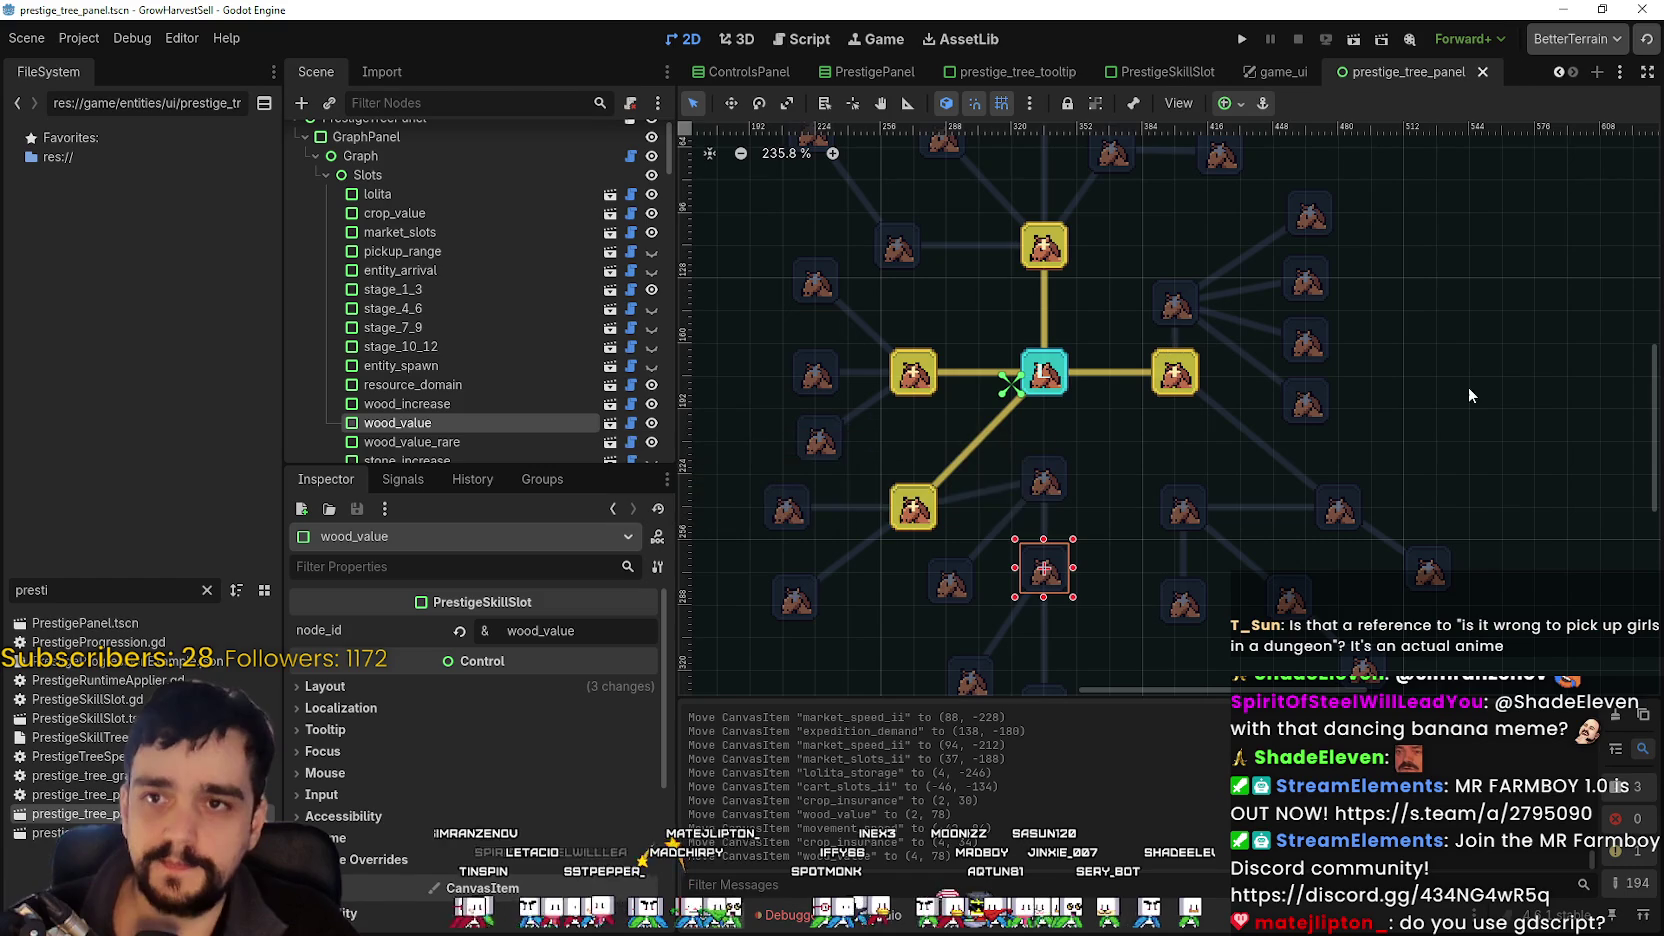
drag(1460, 358, 1487, 326)
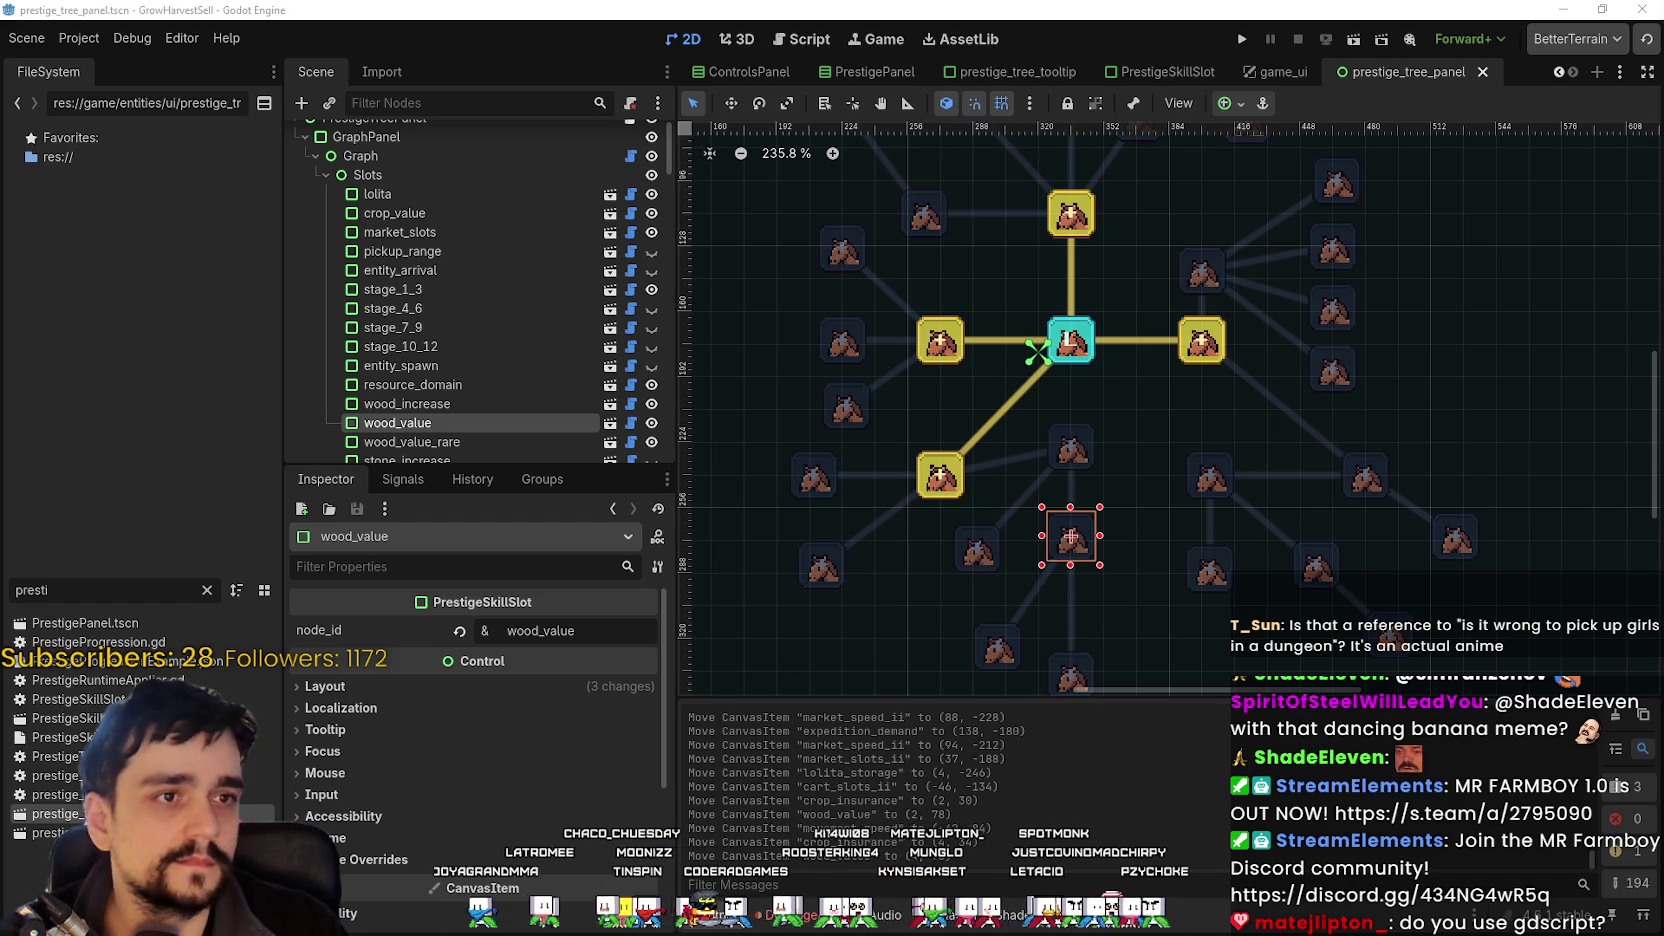
key(alt+Tab)
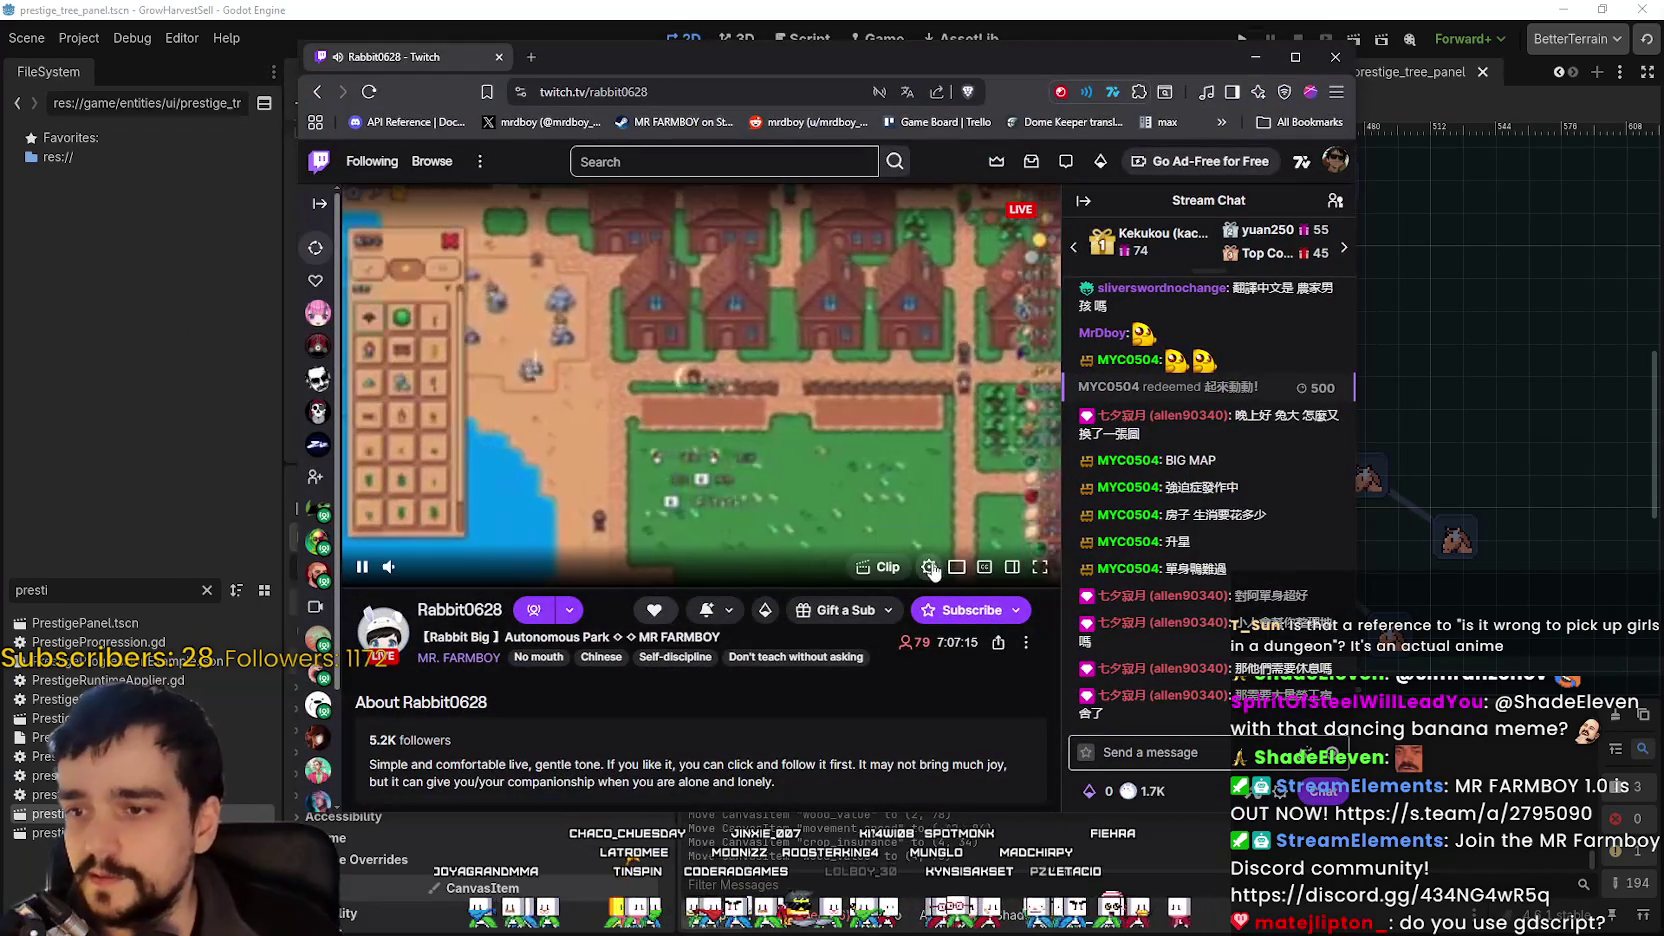
Set the Twitch stream quality to 1080p60 (Source) and nudge the browser window.
click(930, 567)
click(917, 347)
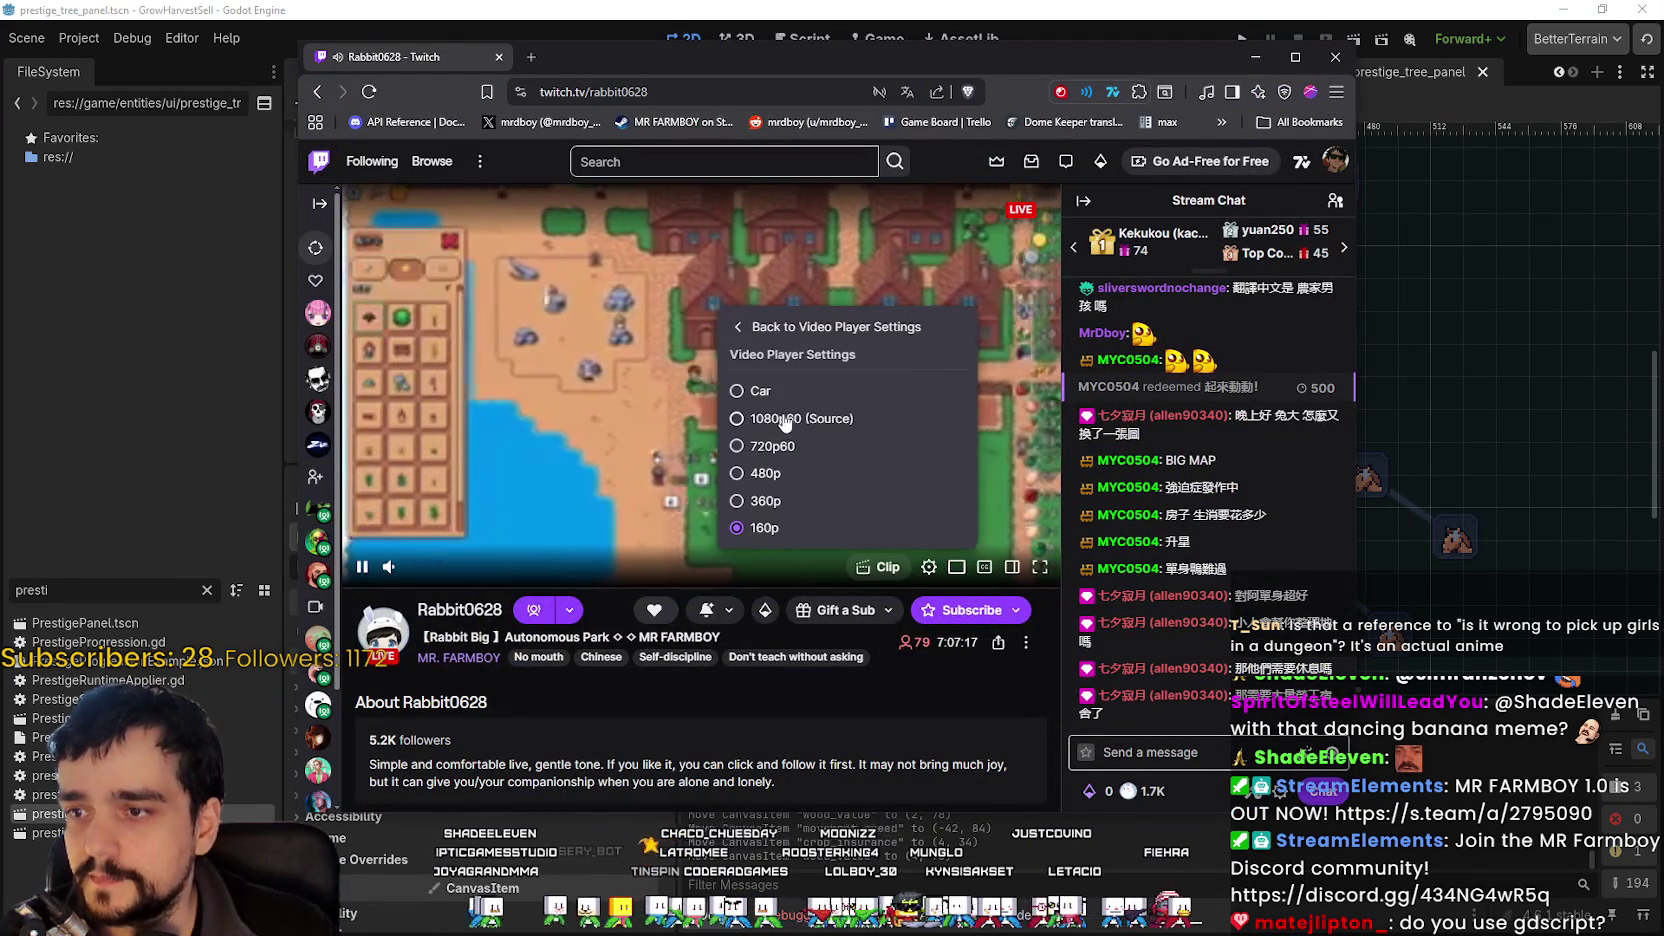
click(788, 419)
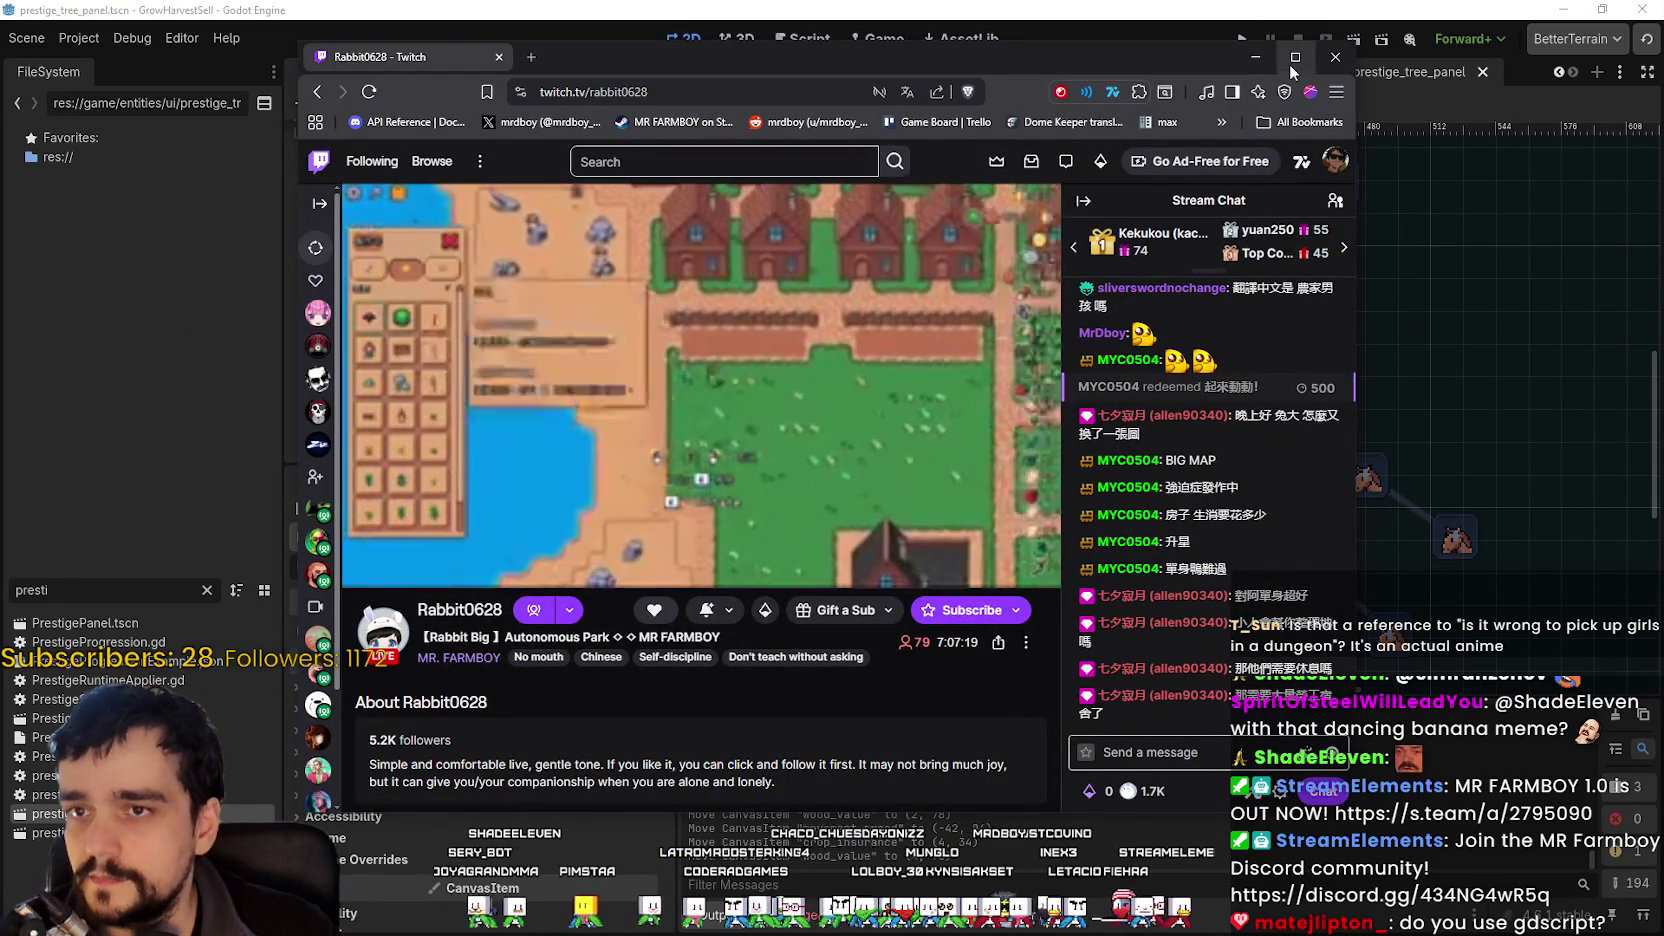
drag(1193, 65, 1223, 45)
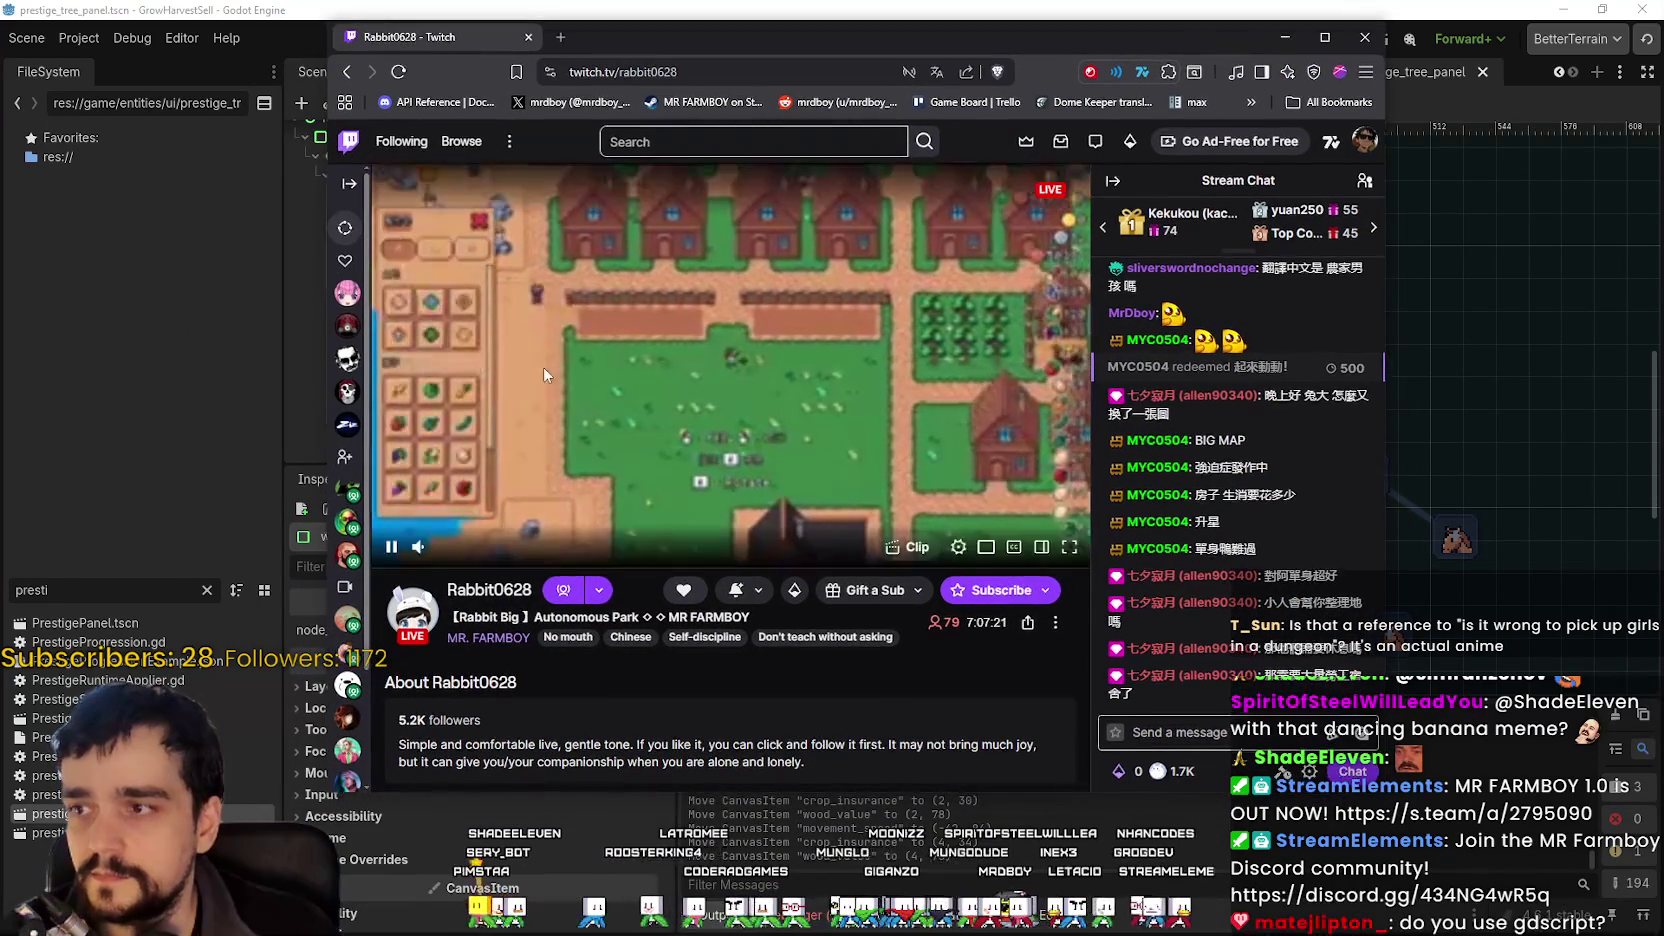
mouse_move(393, 318)
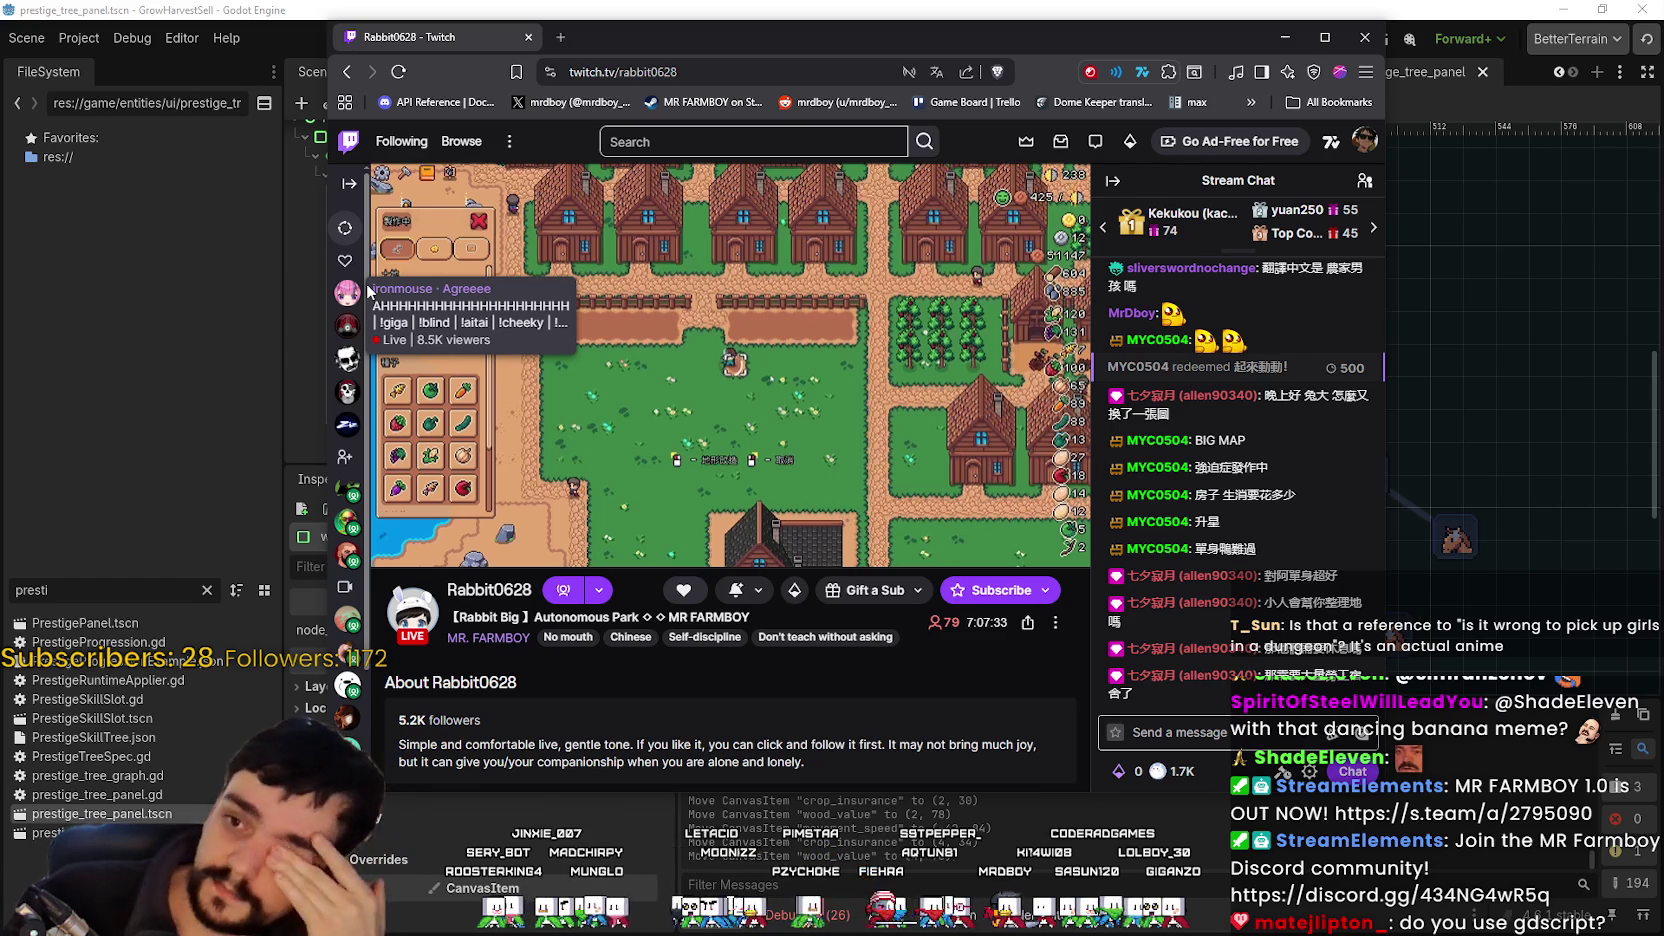
Lower the stream quality to 720p60 and shift the Twitch window slightly right.
mouse_move(400, 553)
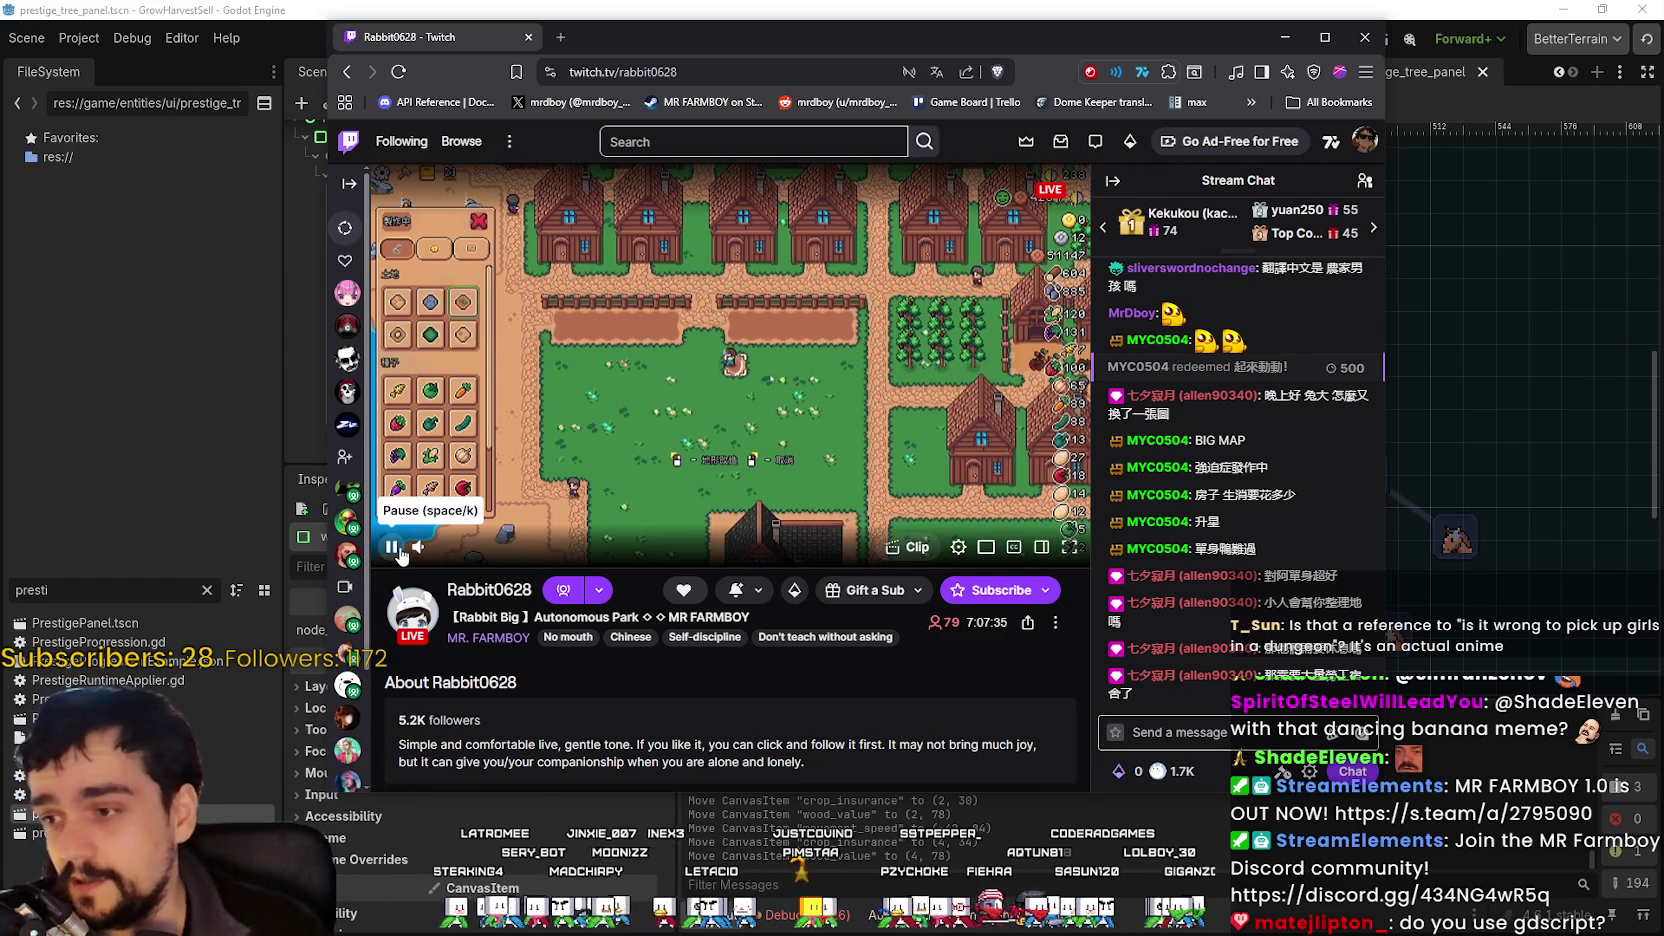
click(958, 547)
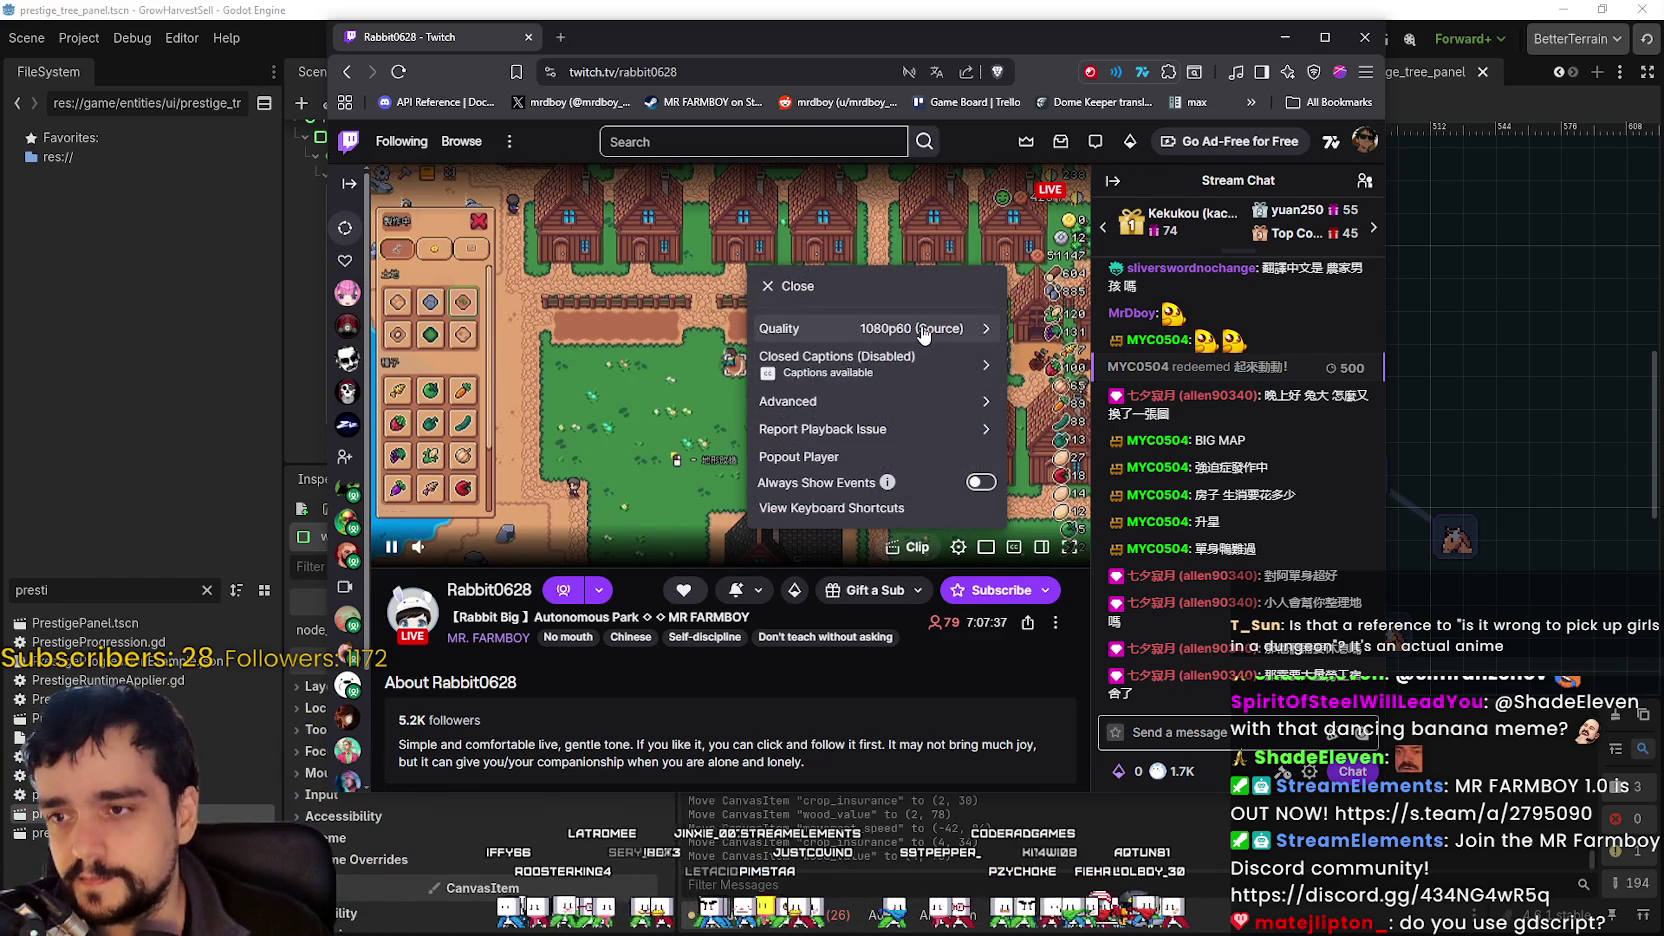
click(922, 330)
click(815, 418)
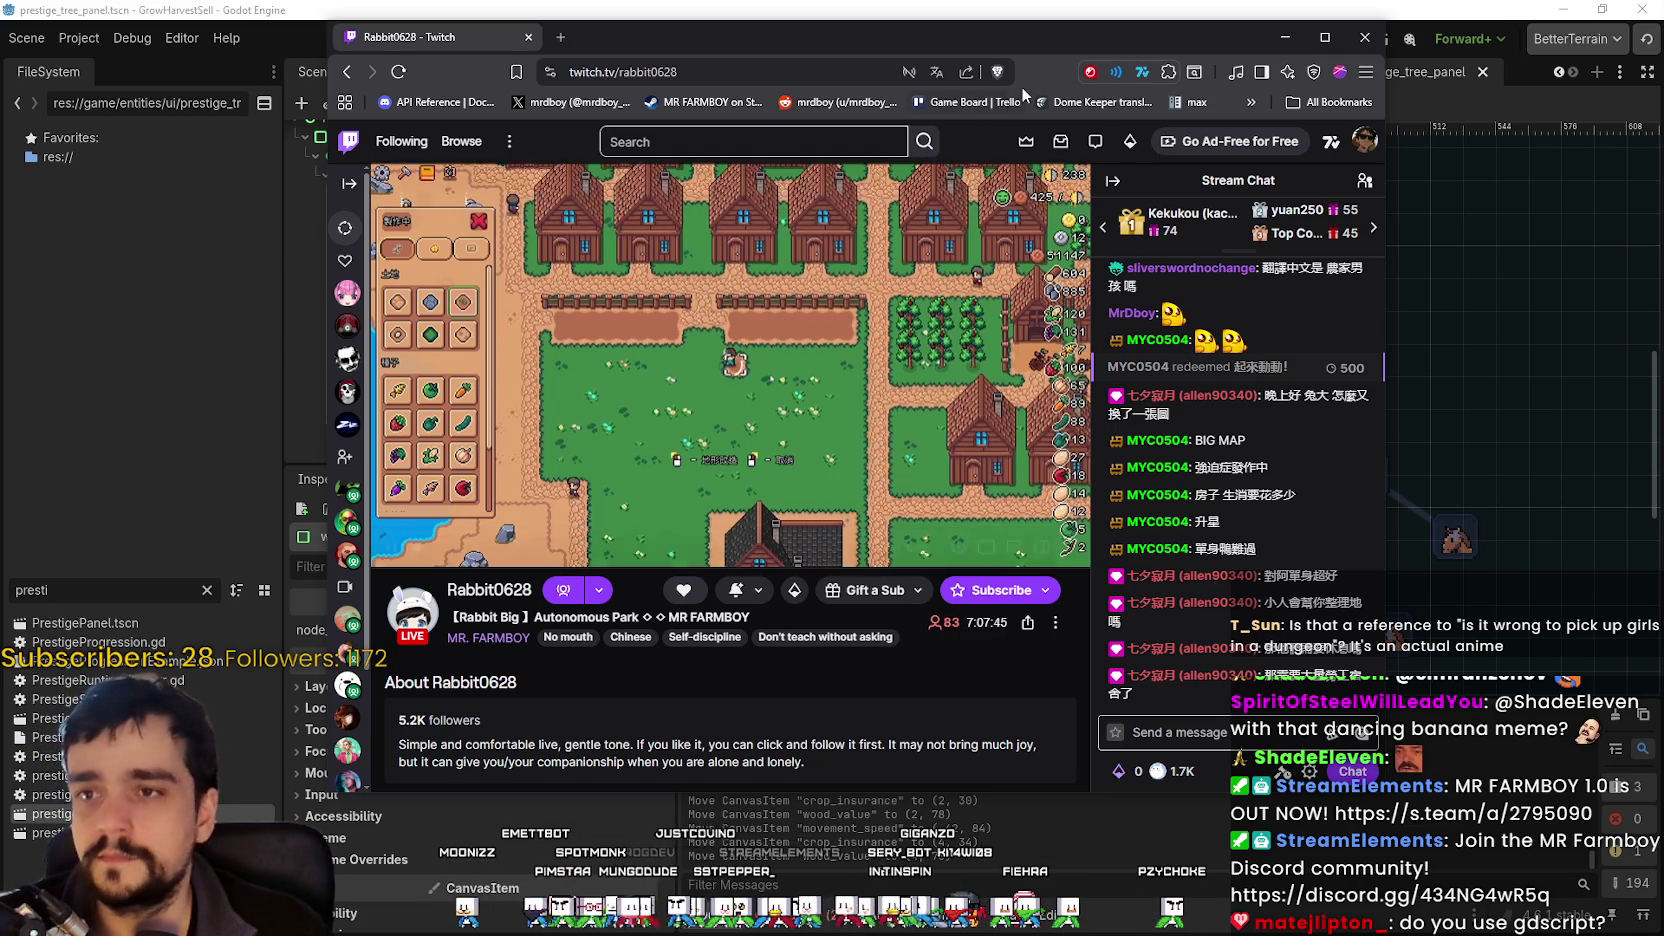
drag(800, 37, 839, 30)
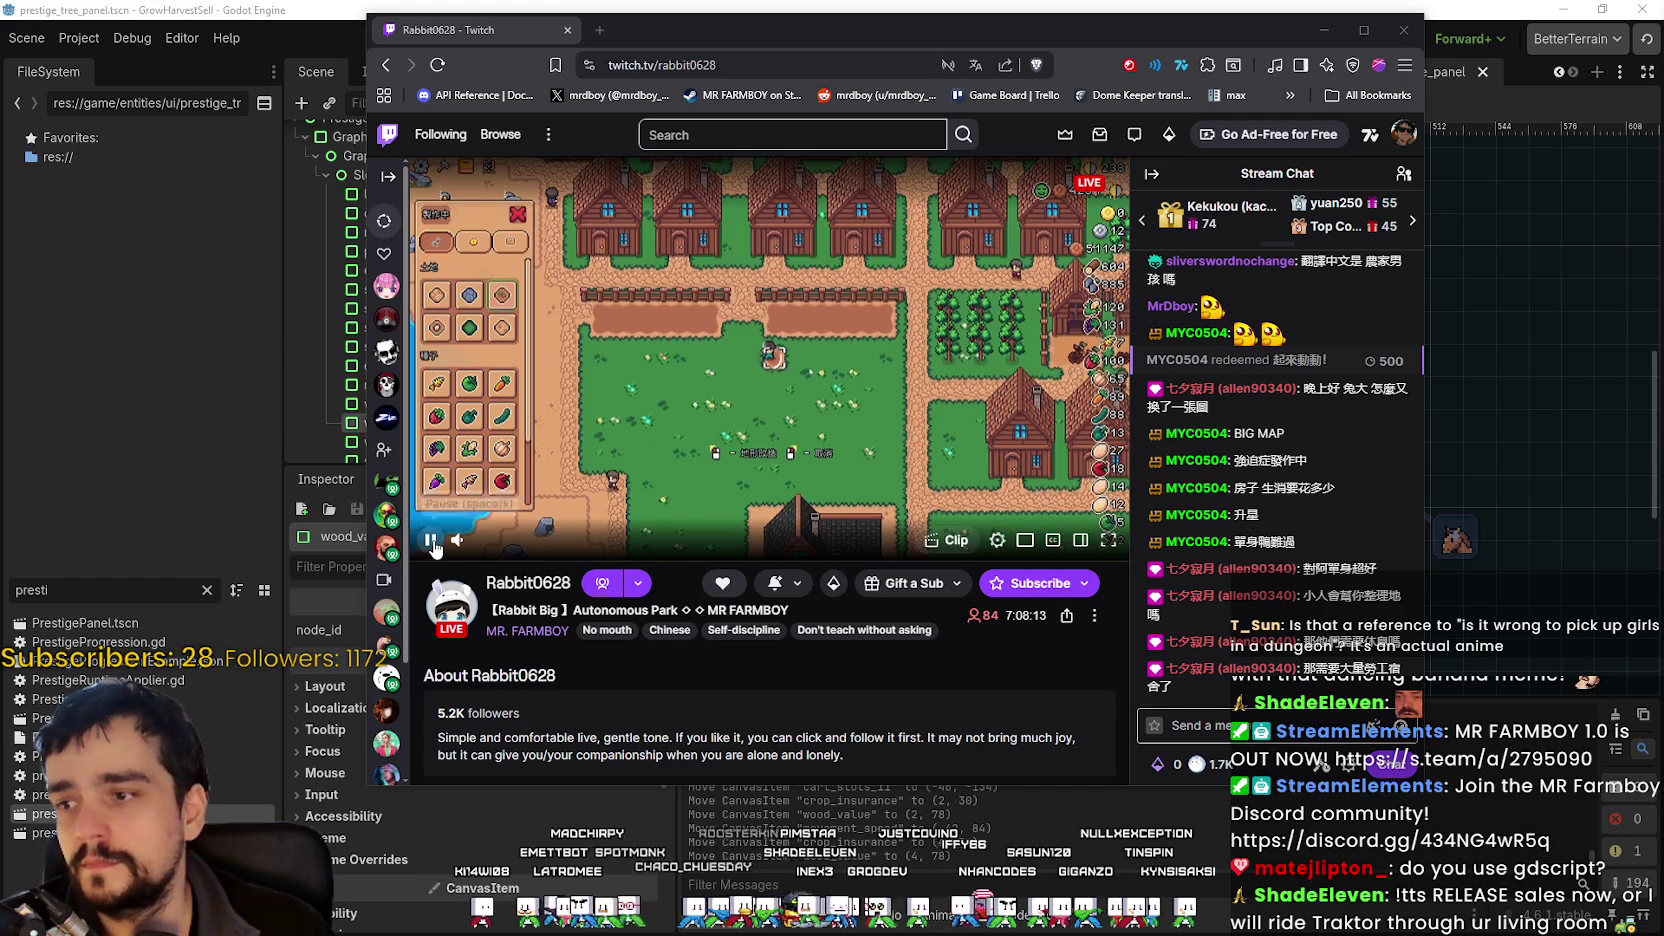
Pause and resume the stream, then recheck the quality options.
click(432, 541)
click(432, 541)
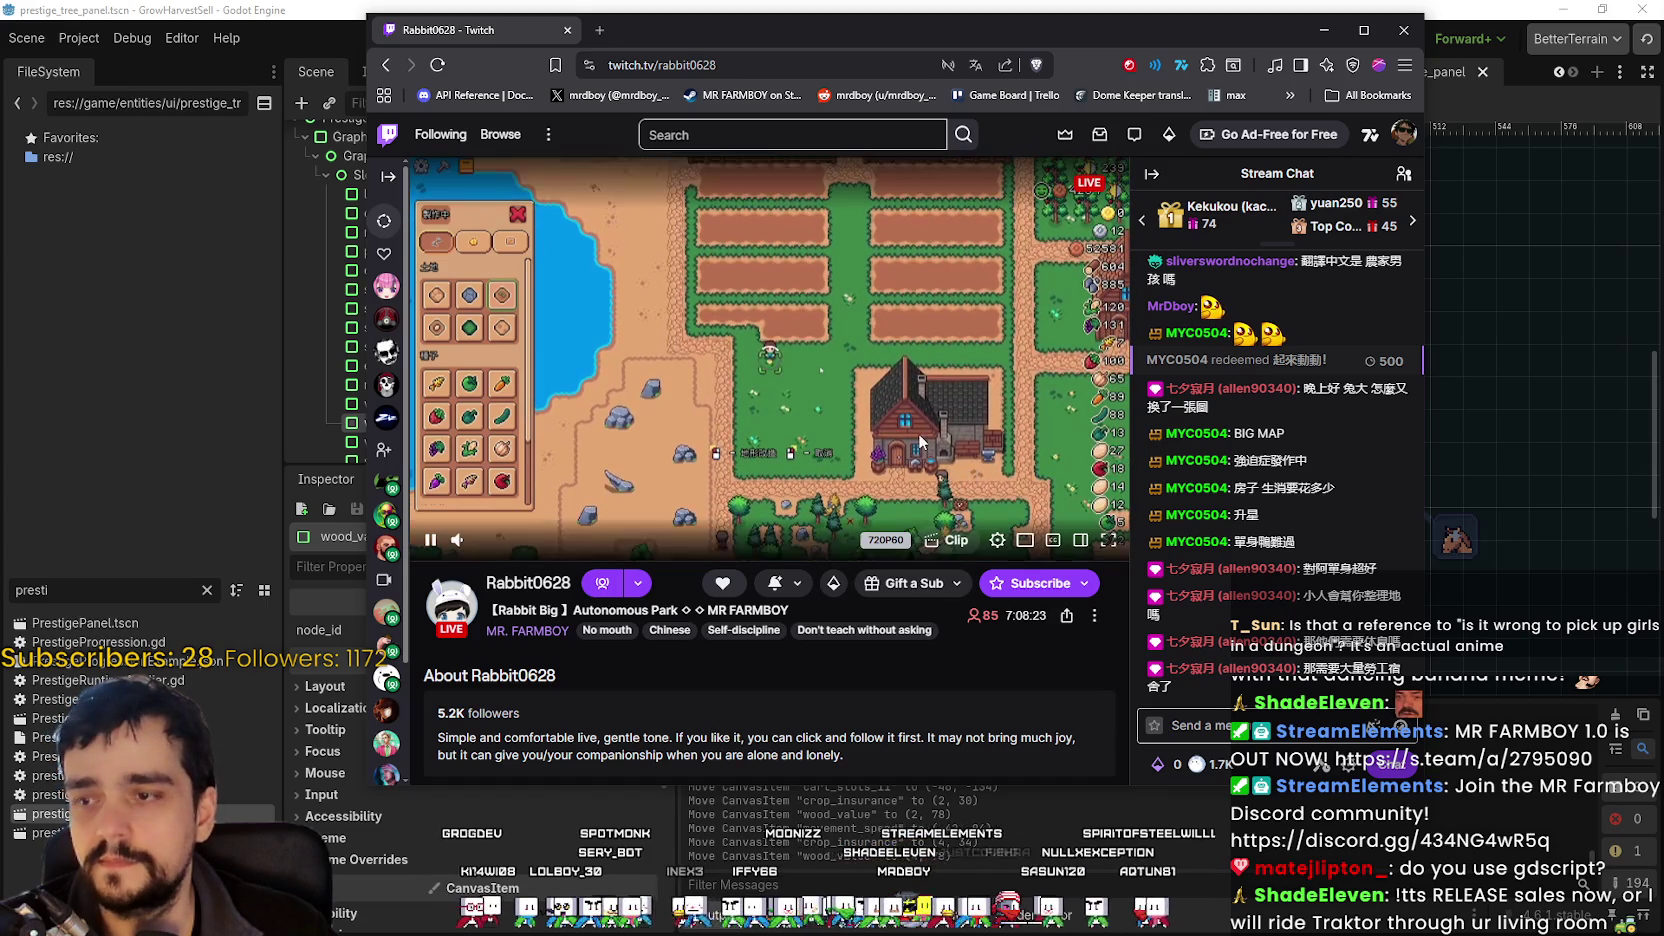
click(997, 539)
click(860, 319)
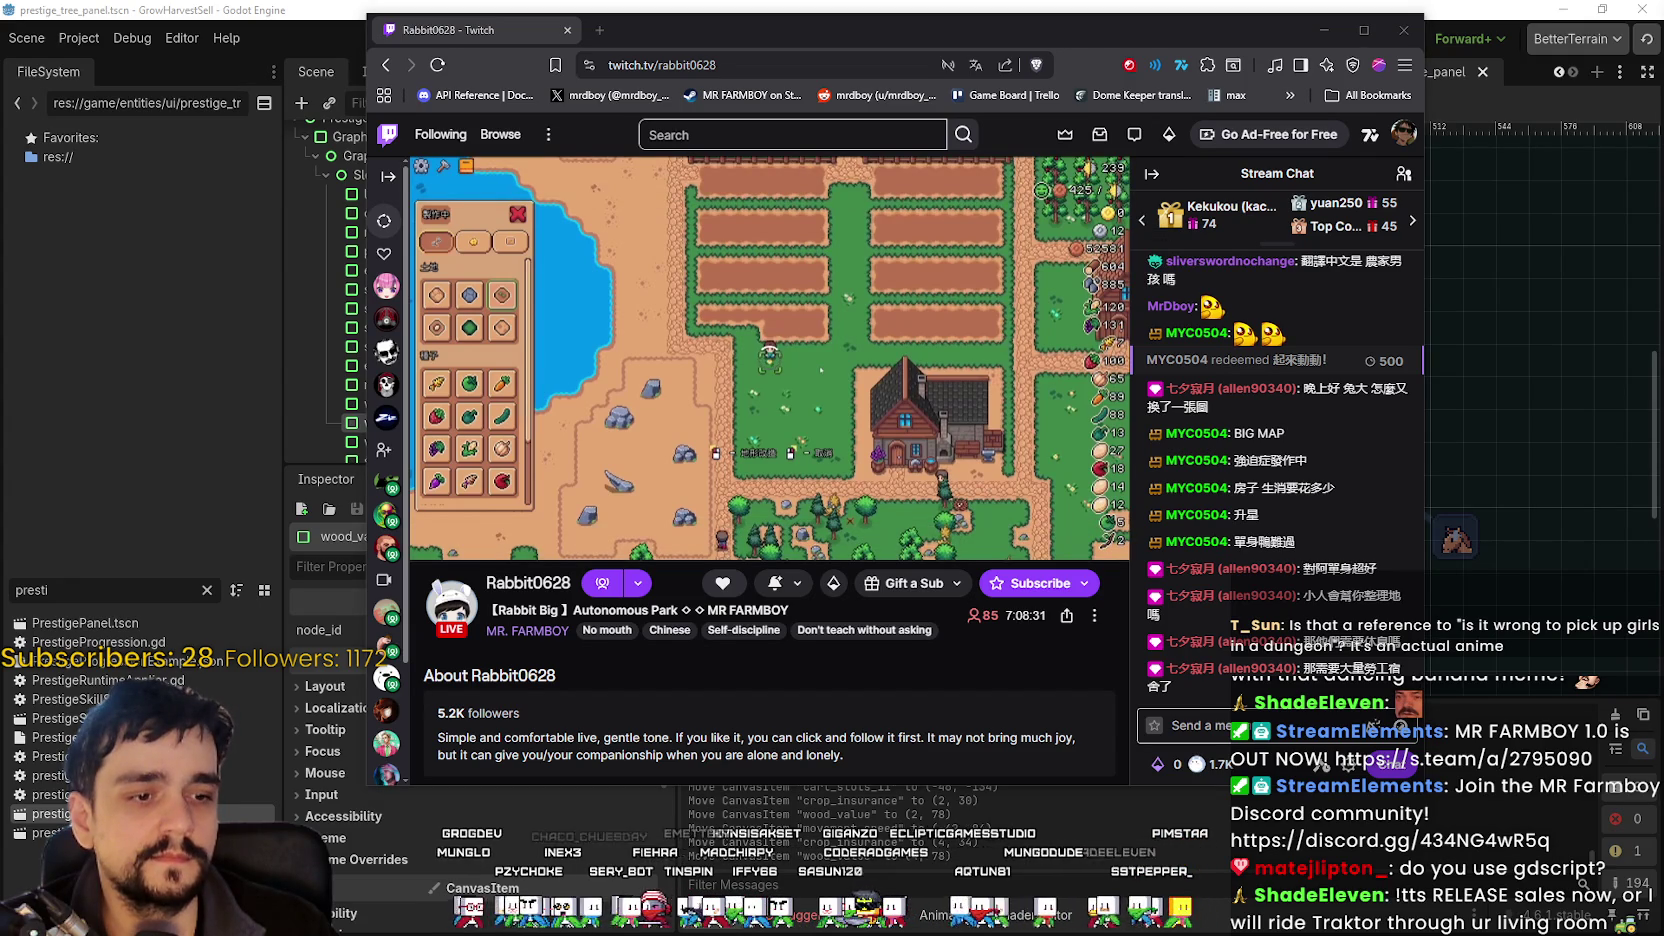
Collapse the stream chat and narrow the Twitch window against the screen's left edge.
drag(988, 16, 648, 7)
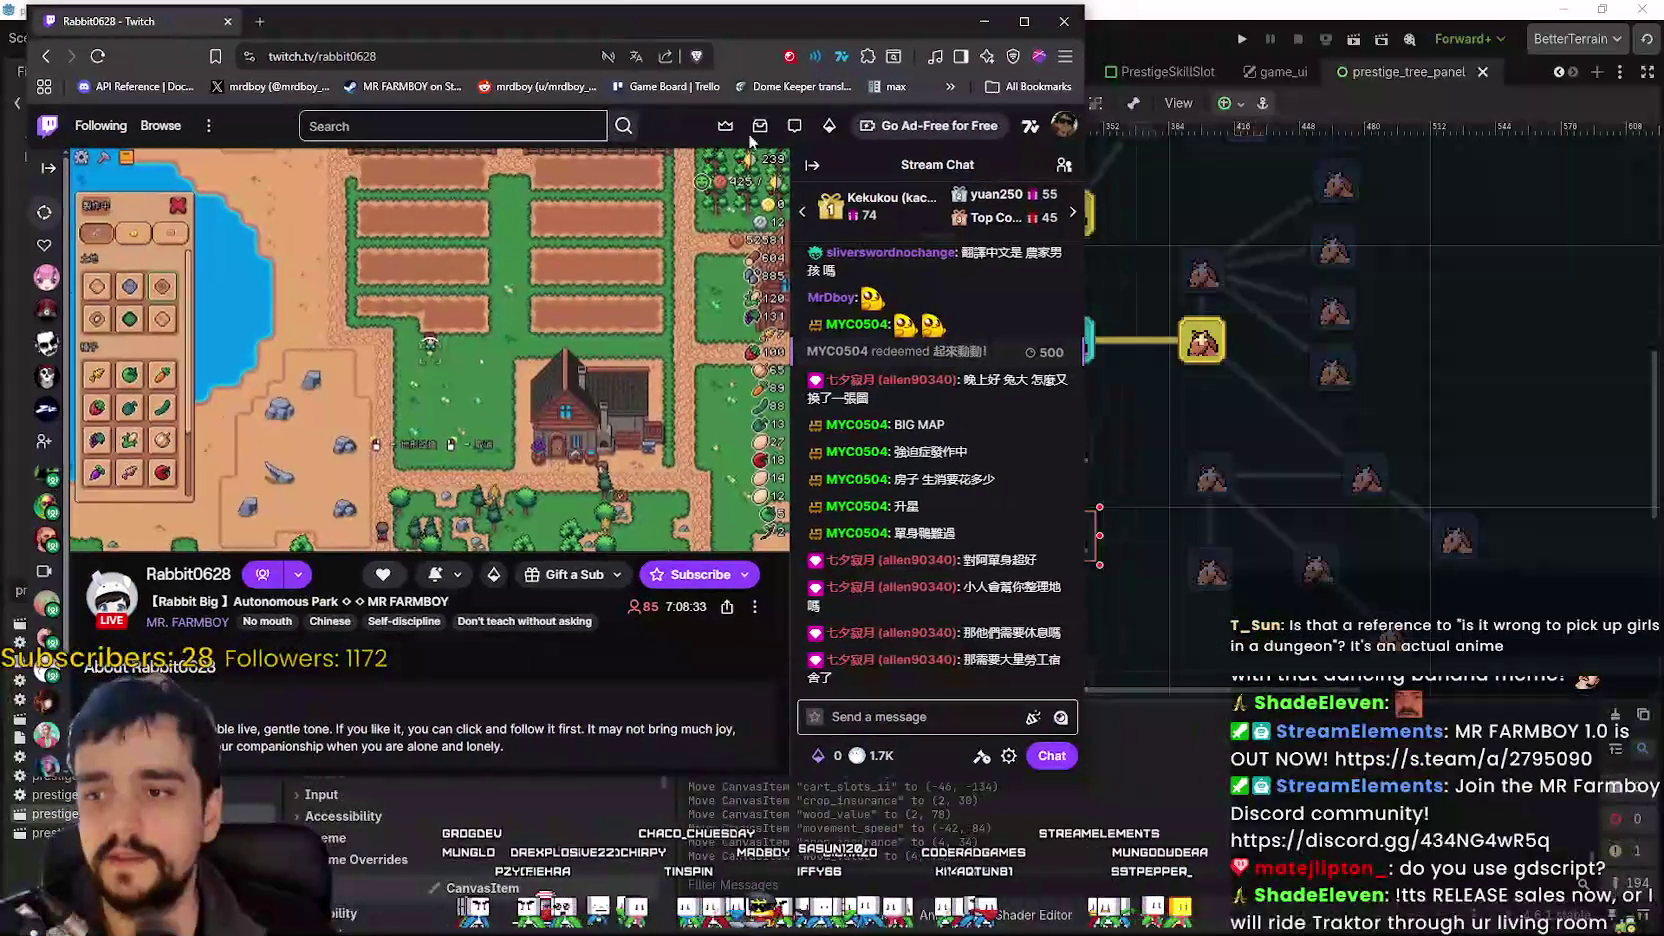
click(812, 164)
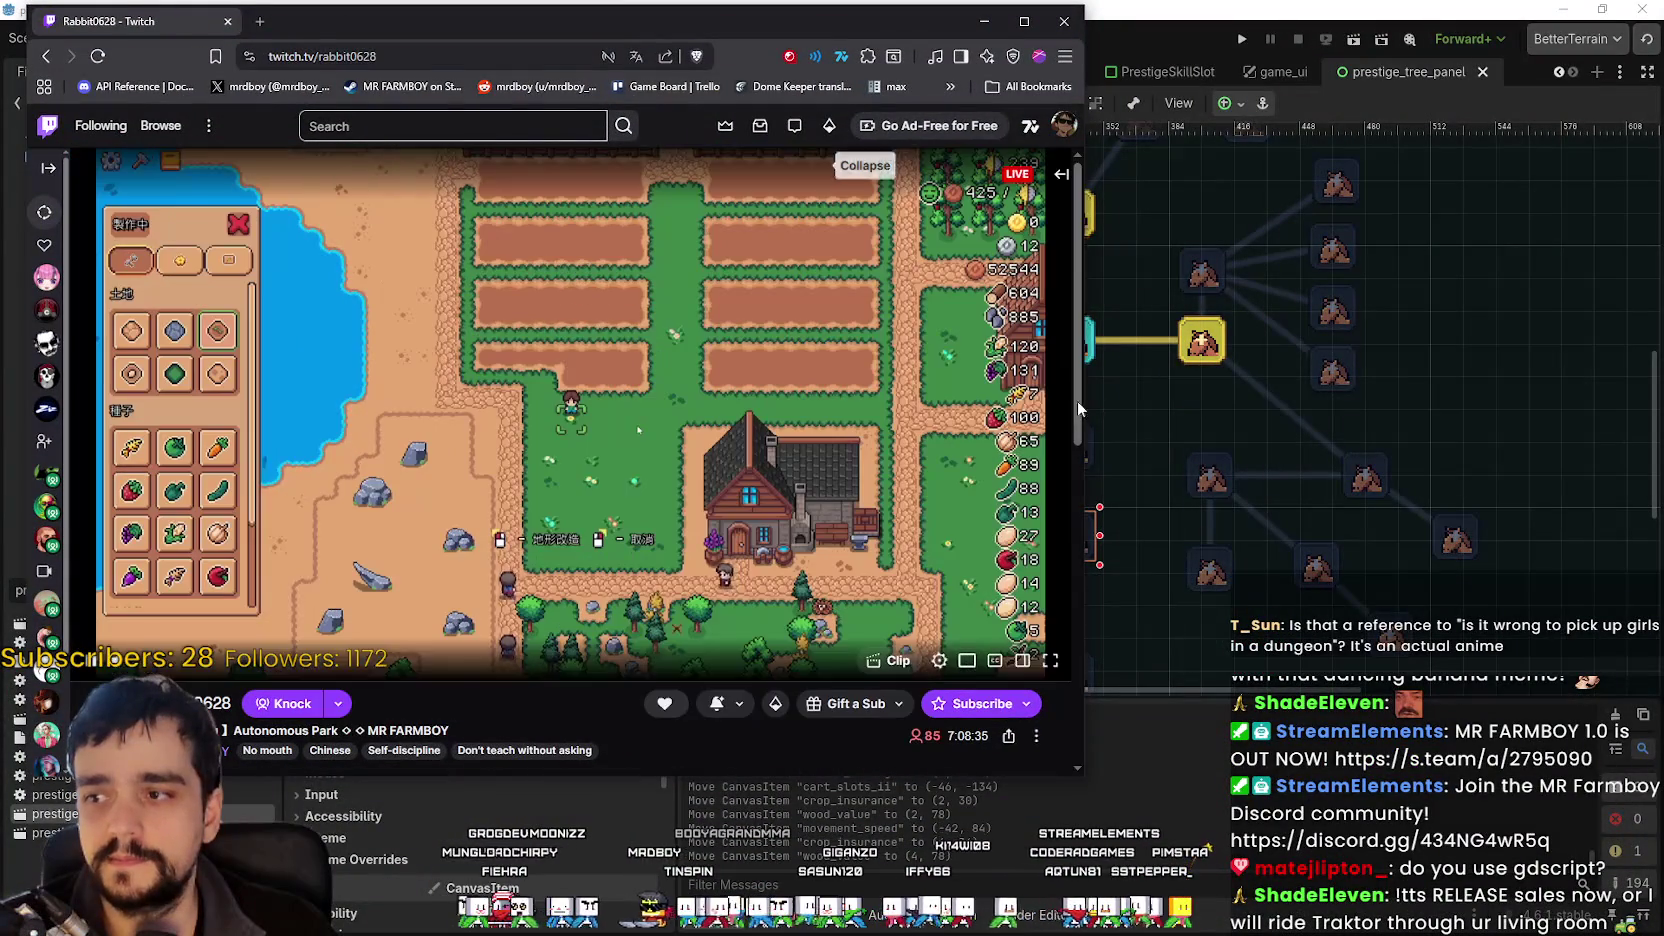
drag(1084, 400, 871, 400)
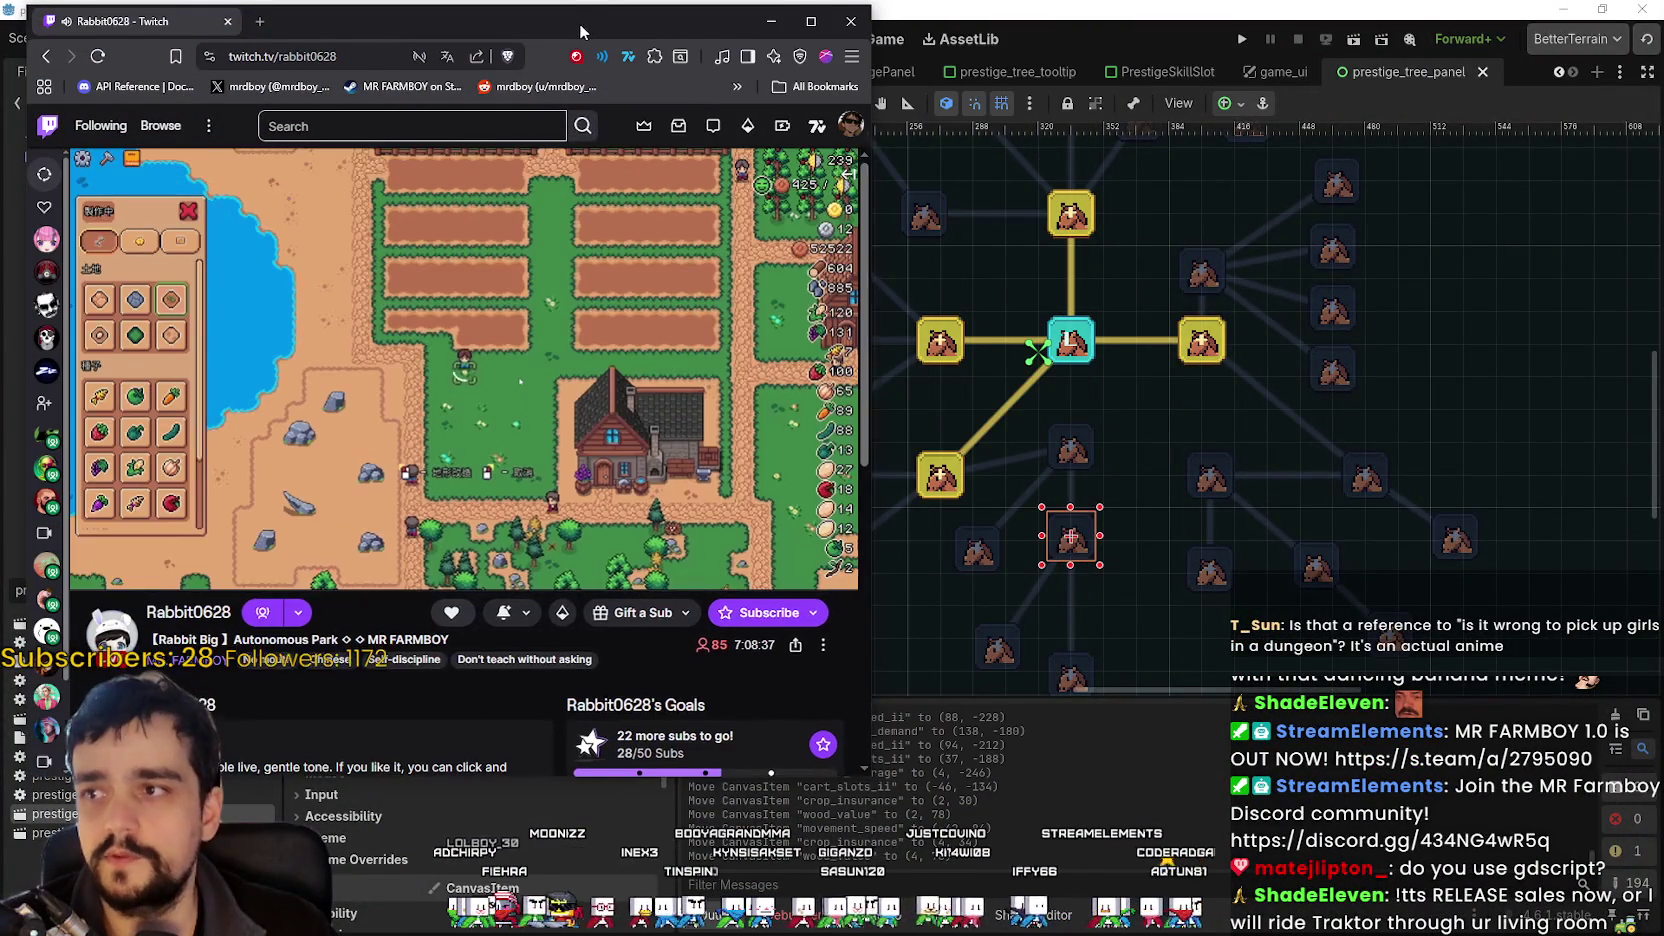
drag(583, 31, 564, 27)
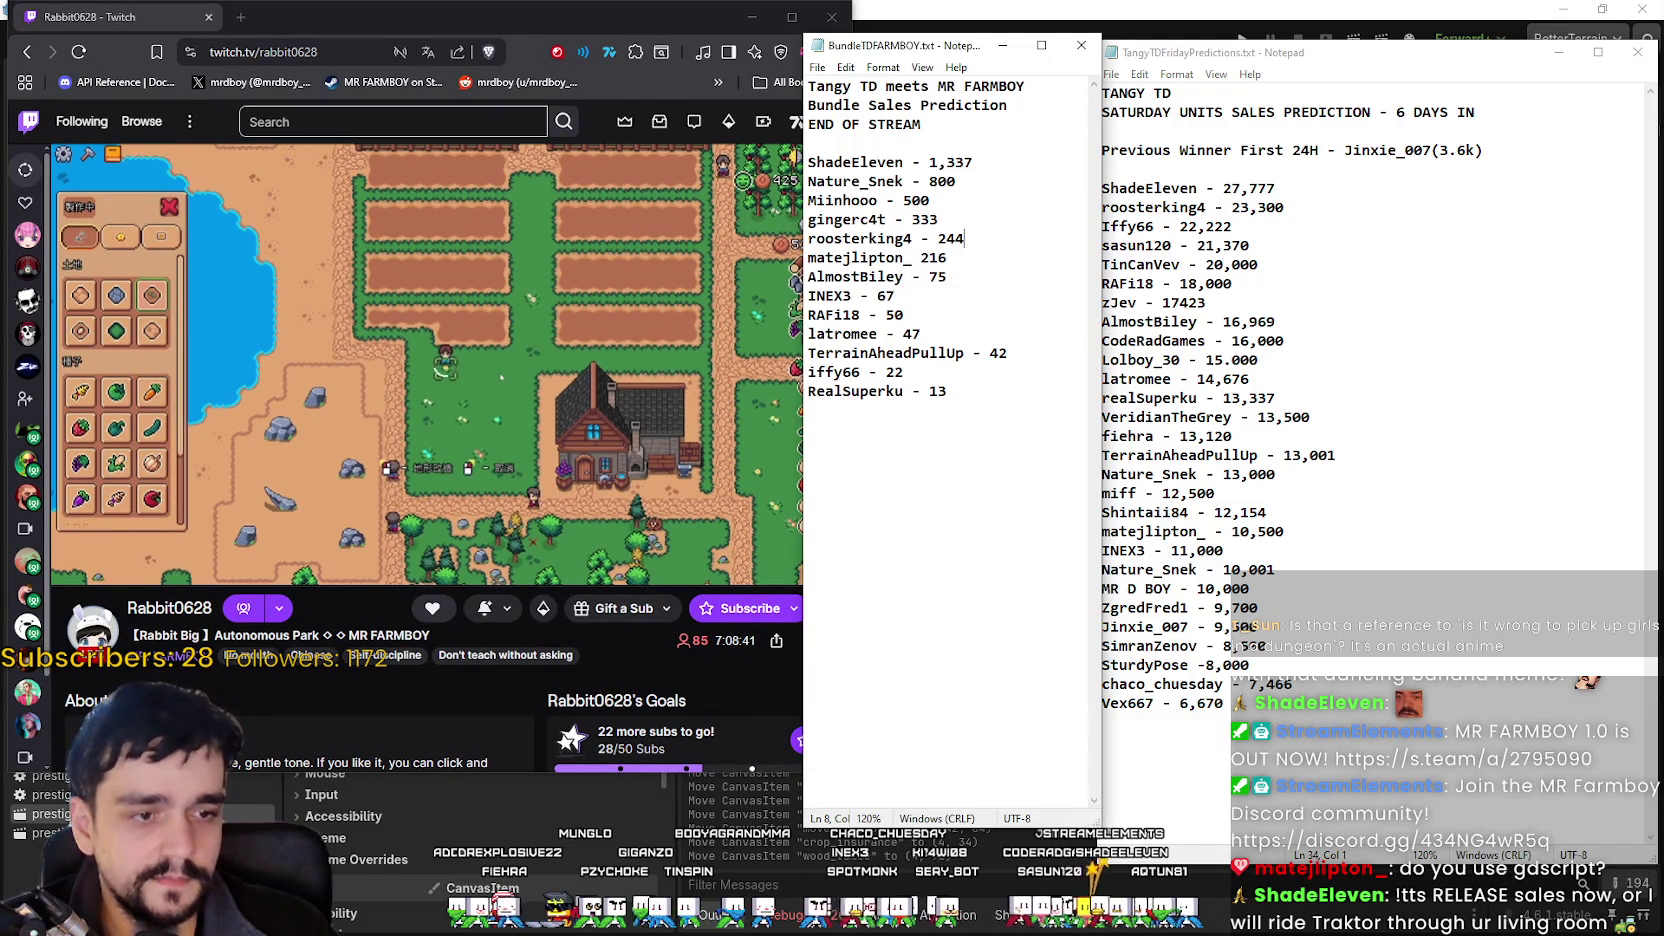
Position the BundleTDFARMBOY.txt and TangyTDFridayPredictions.txt Notepad windows side by side.
mouse_move(912, 40)
mouse_down()
mouse_move(812, 25)
mouse_move(843, 23)
mouse_up()
drag(1133, 62, 1087, 37)
drag(827, 40, 851, 26)
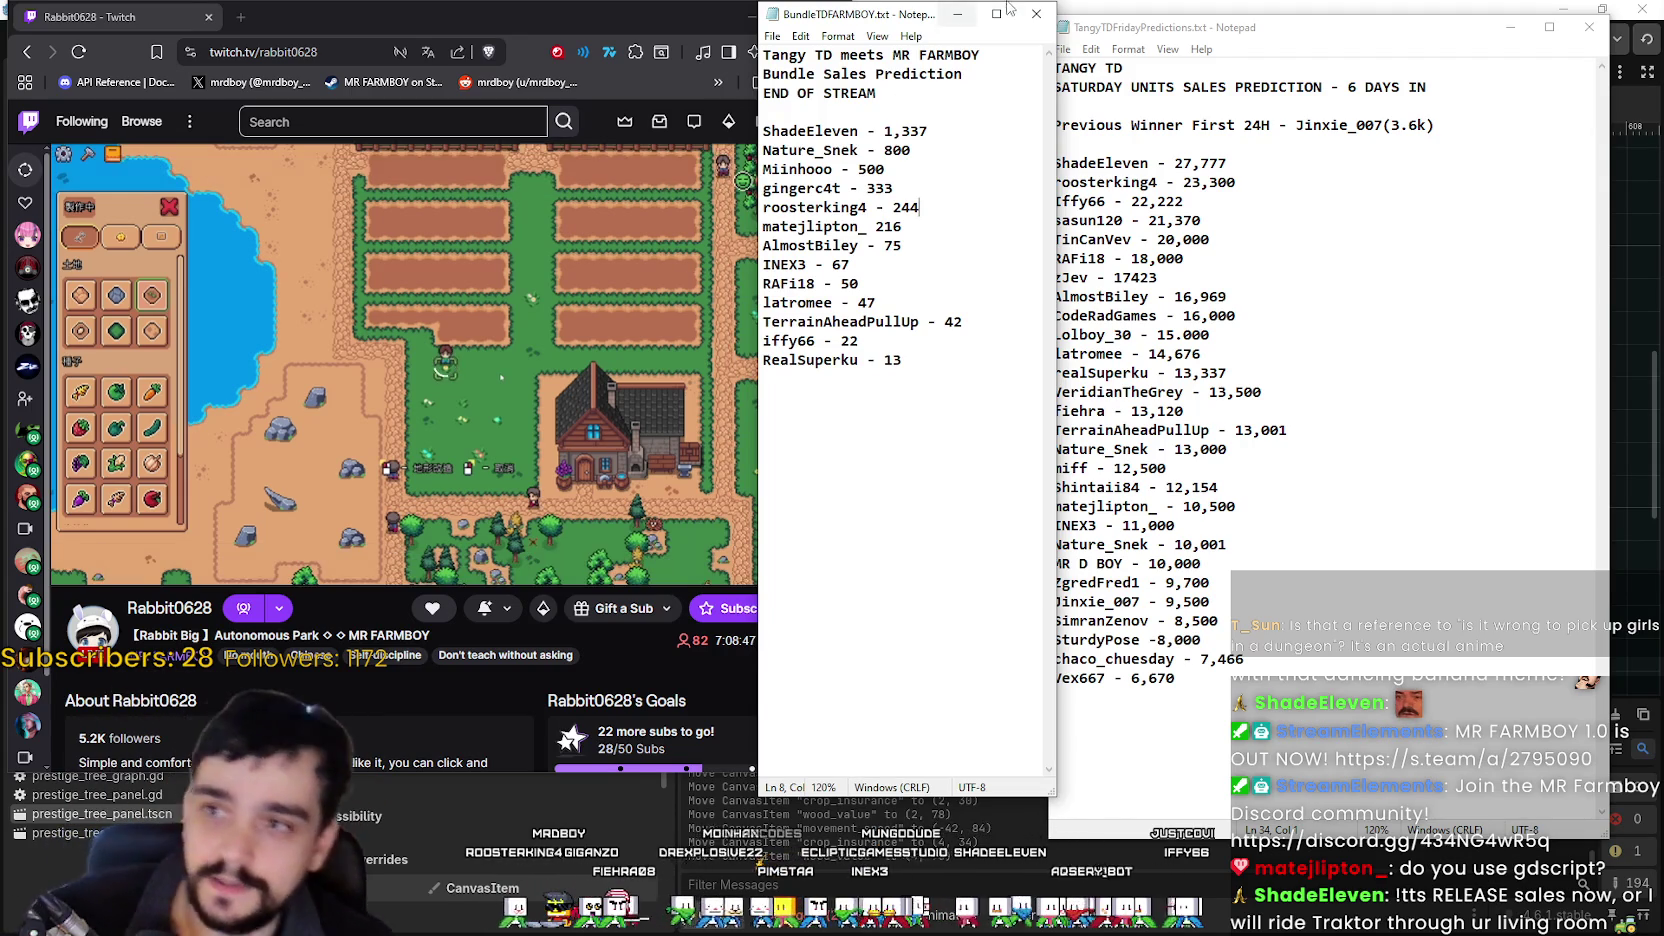
drag(945, 12, 915, 26)
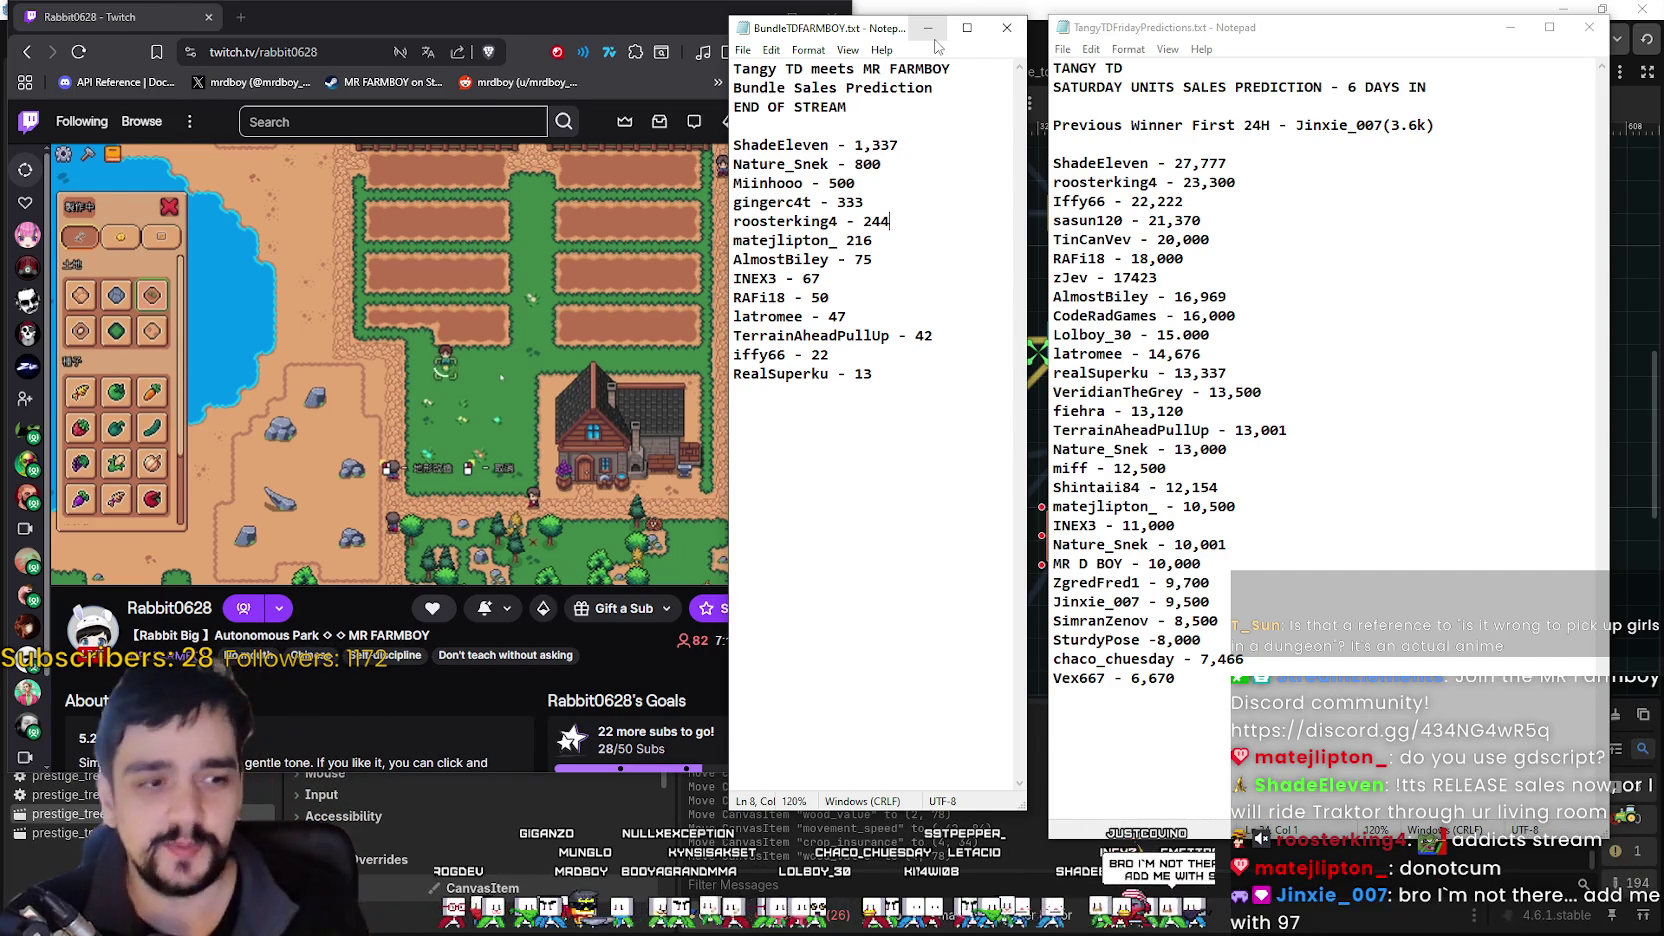
scroll(874, 386, up, 4)
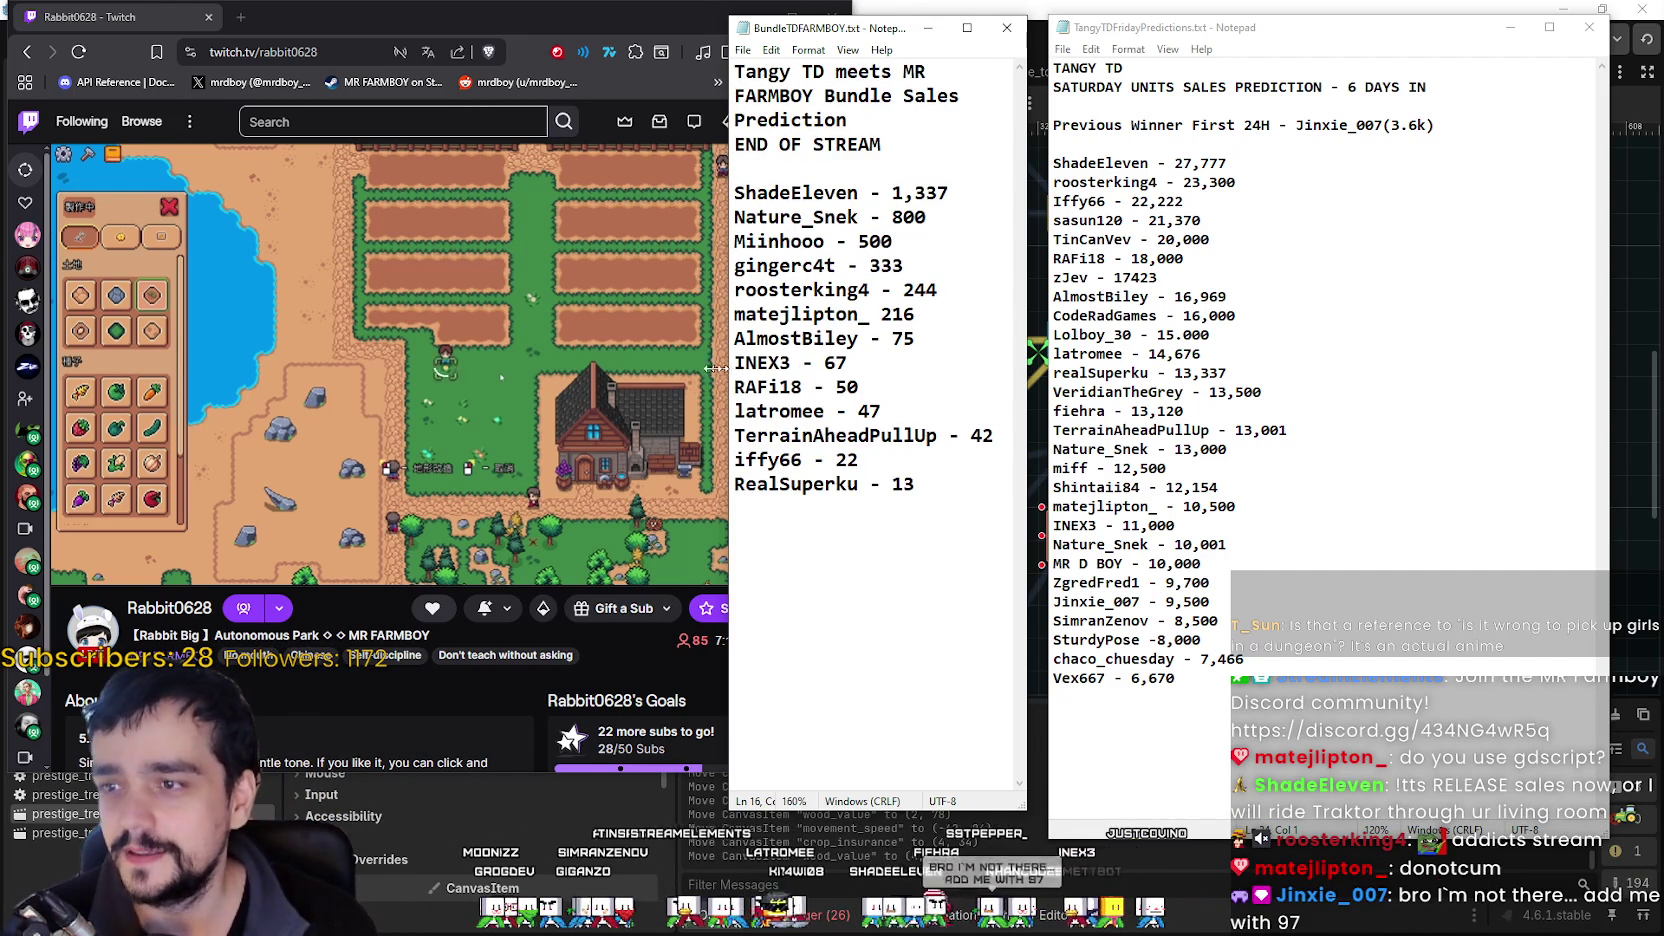
Set the Twitch stream player quality to 480p.
click(72, 568)
click(72, 568)
click(72, 568)
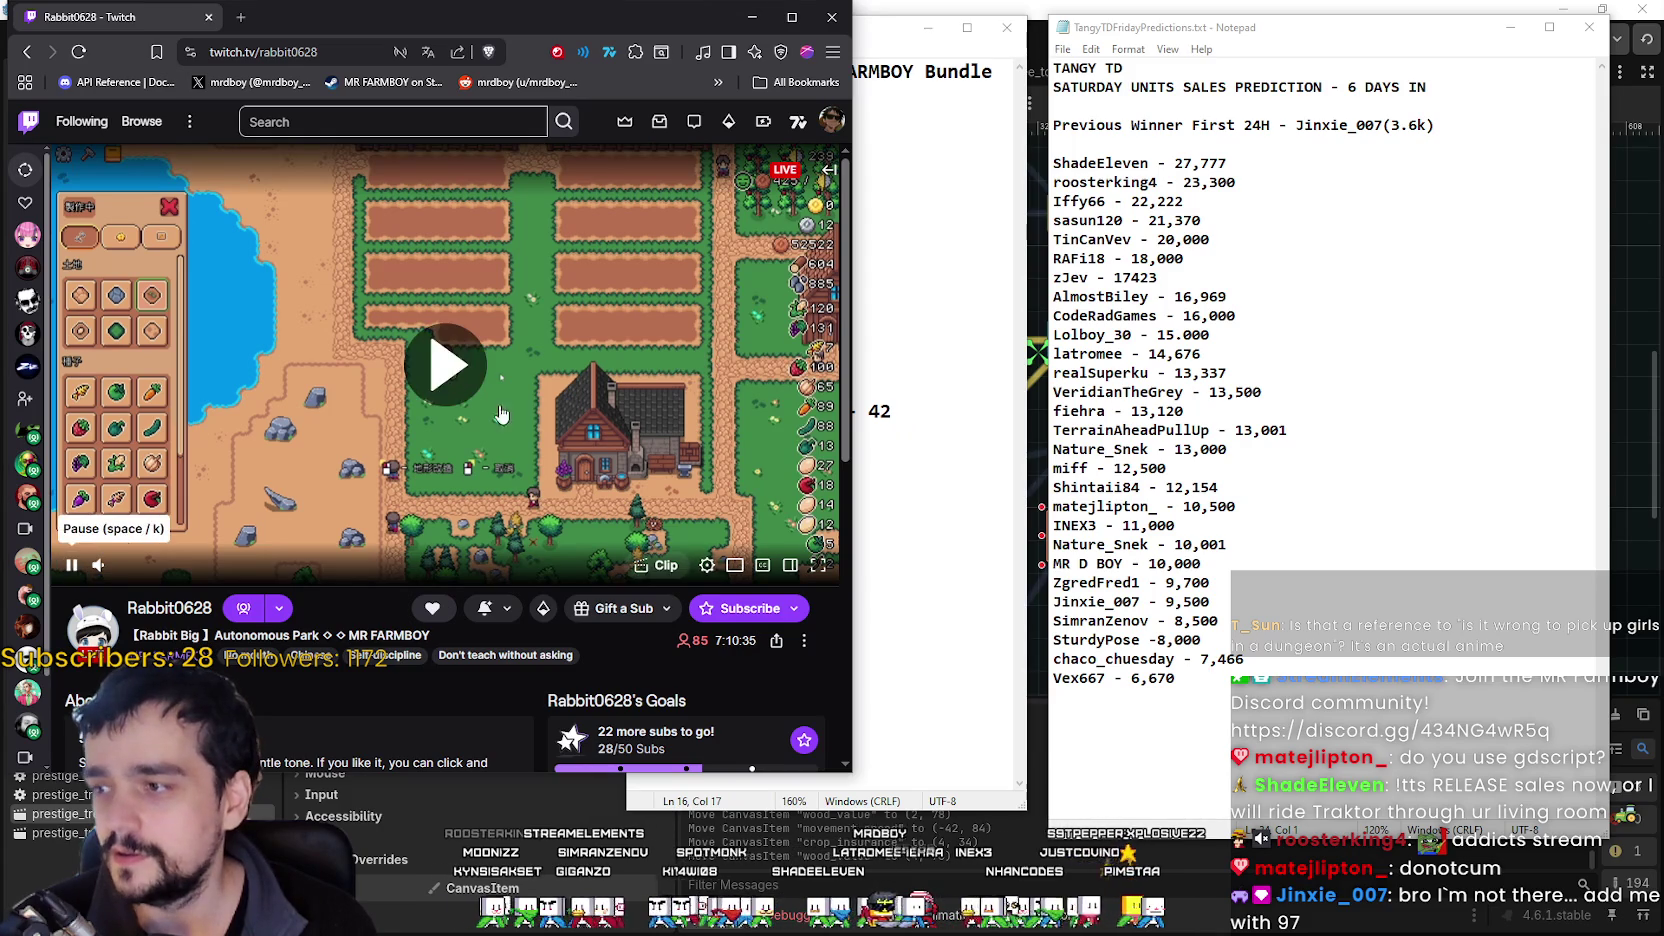
click(706, 565)
click(668, 346)
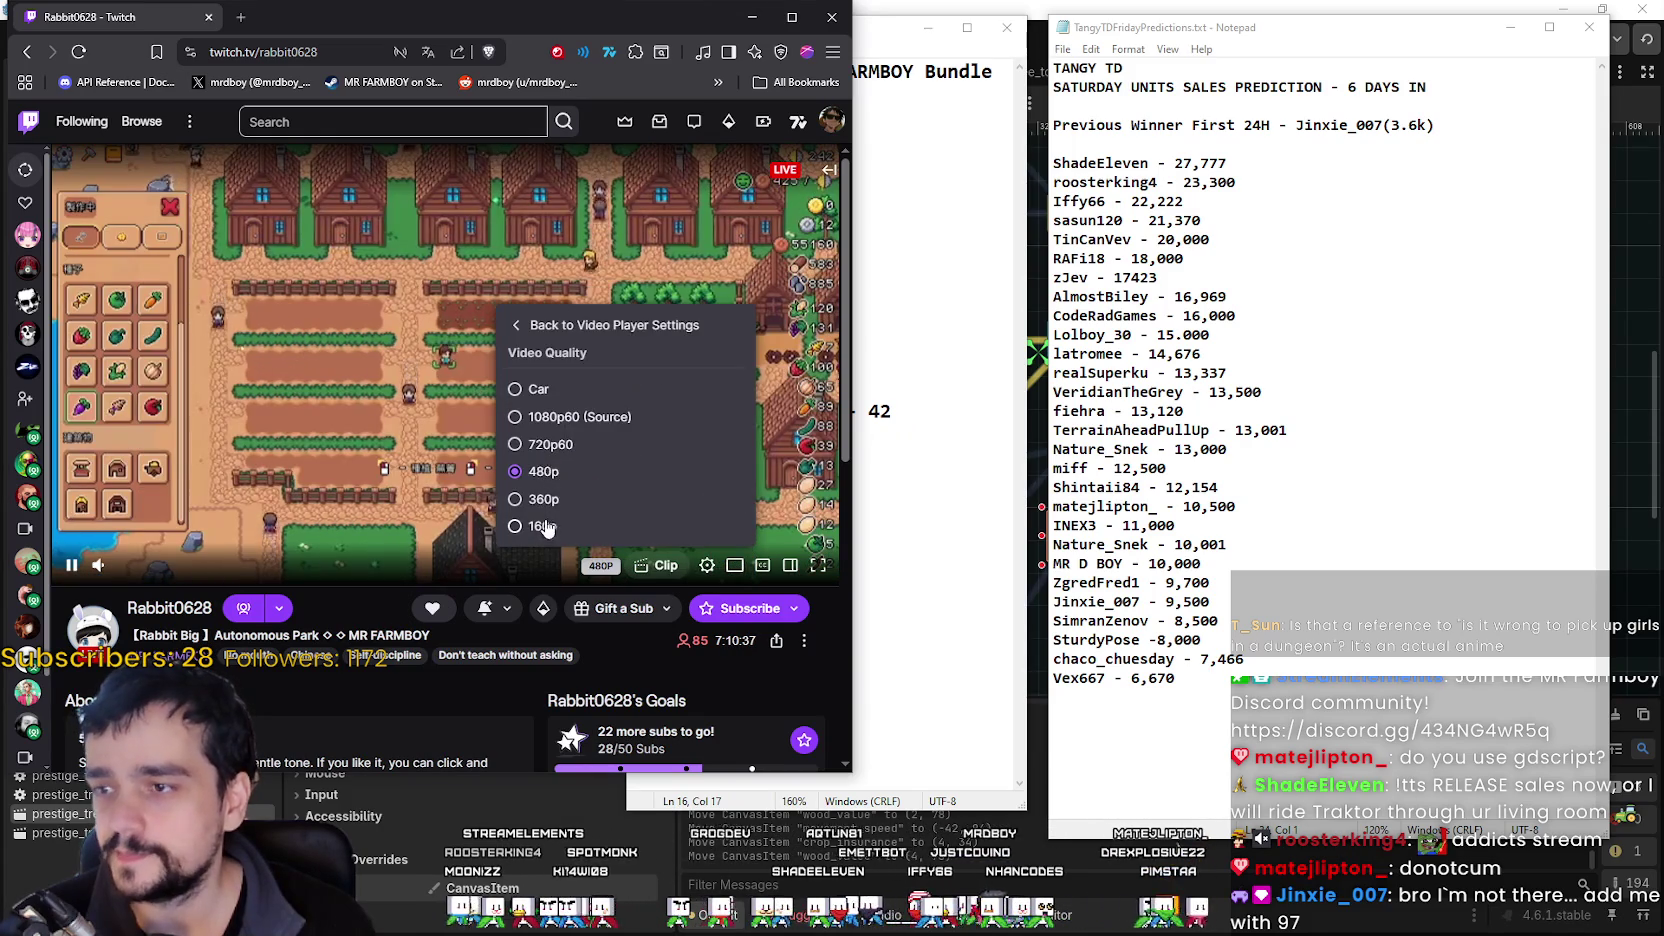
click(560, 487)
click(706, 565)
click(650, 346)
click(540, 472)
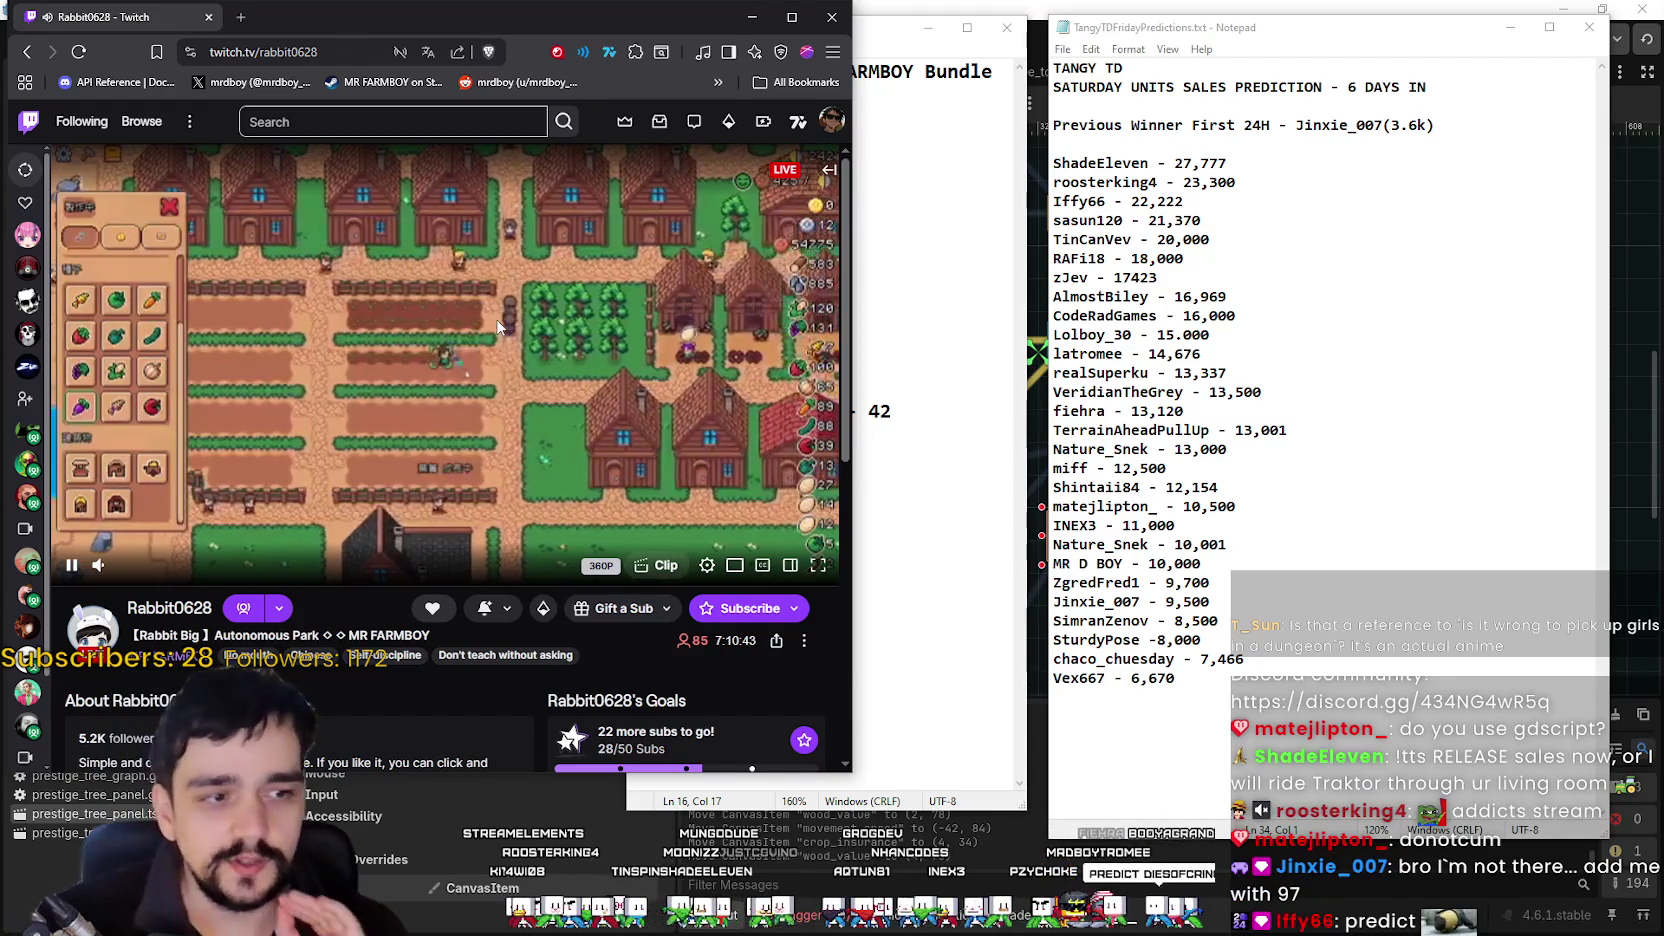
Bring the BundleTDFARMBOY.txt list back in front of the stream.
click(983, 560)
mouse_move(830, 470)
mouse_down()
mouse_move(636, 168)
mouse_move(640, 362)
mouse_move(738, 340)
mouse_up()
click(744, 338)
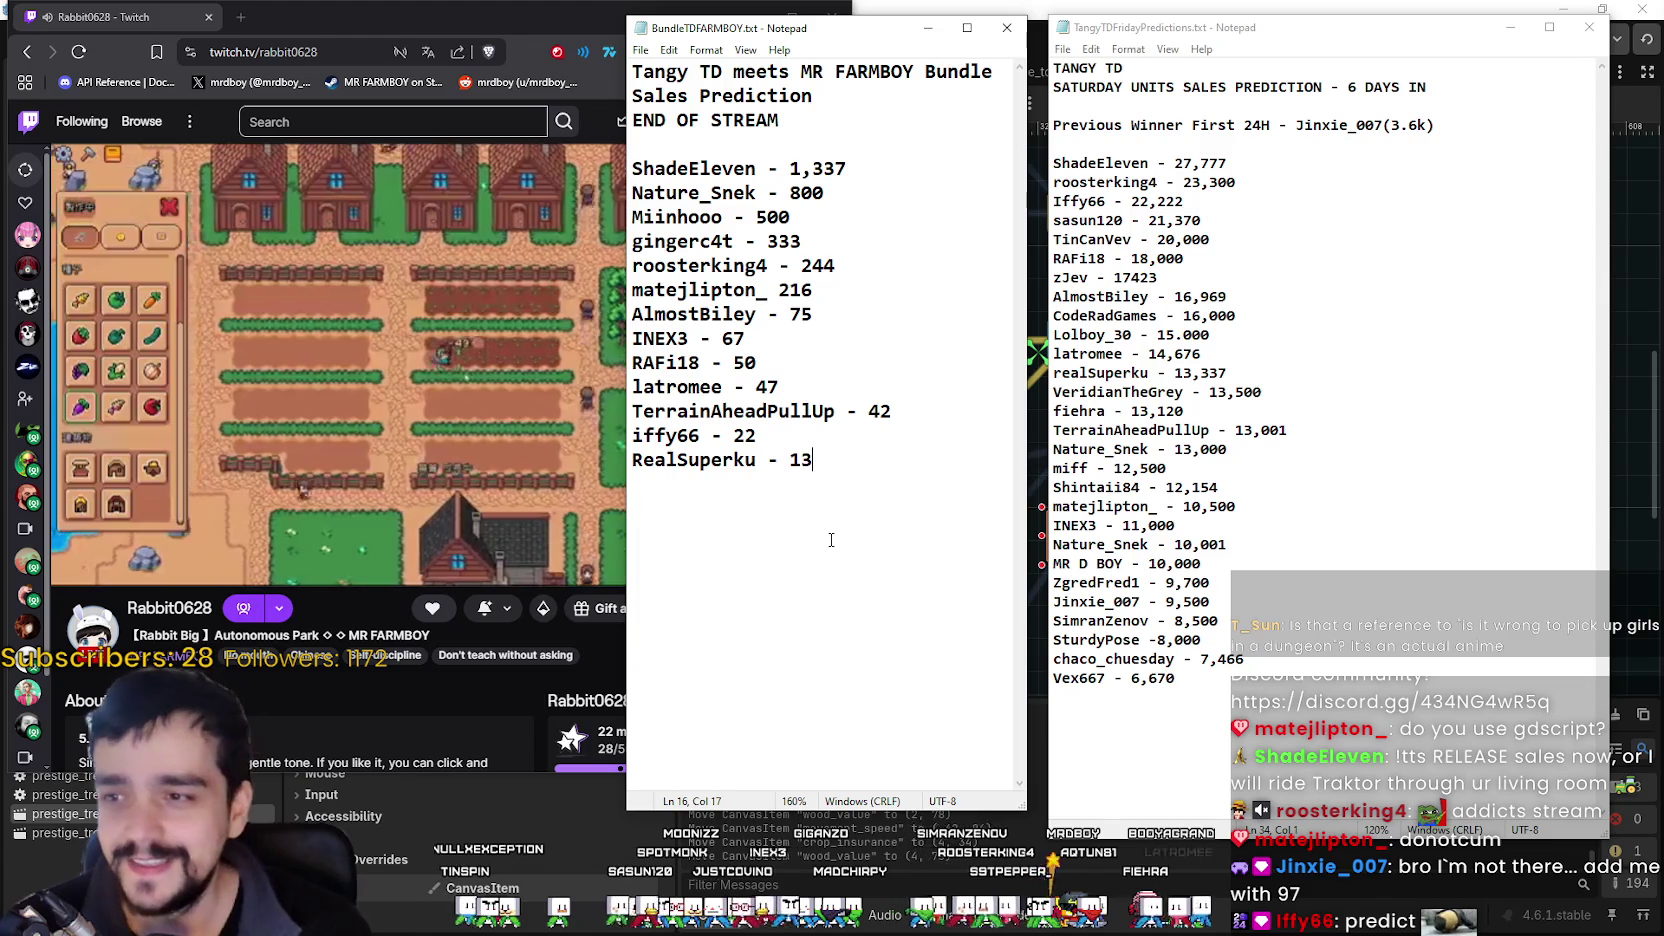
click(872, 490)
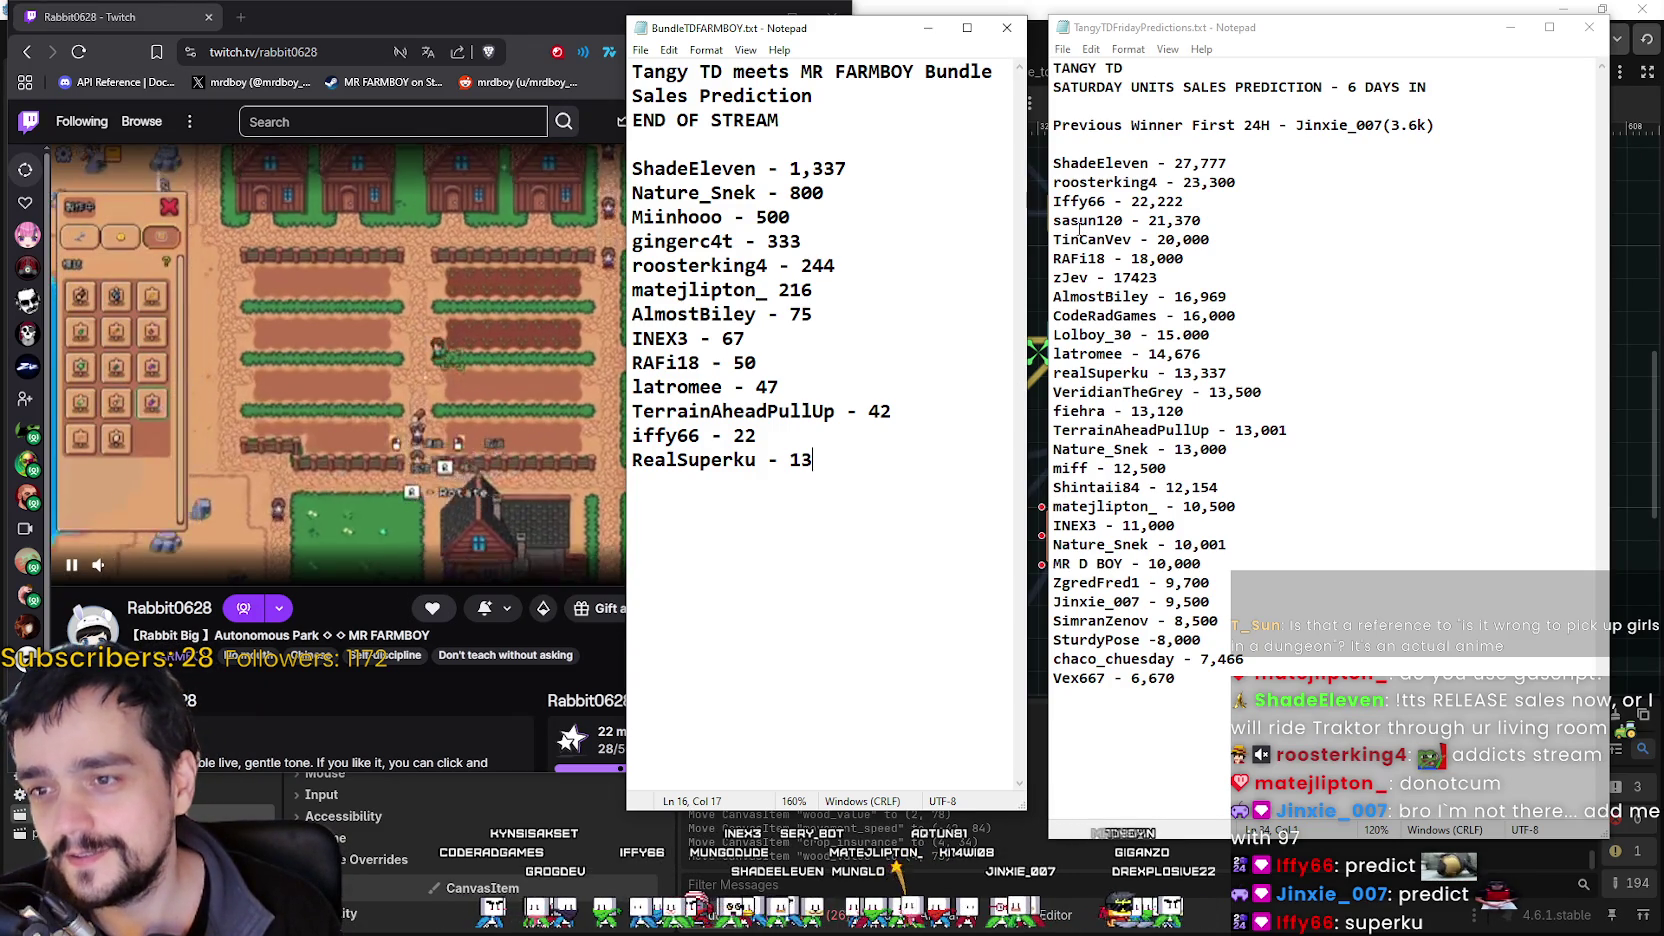
drag(683, 217, 774, 387)
drag(1122, 506, 1106, 354)
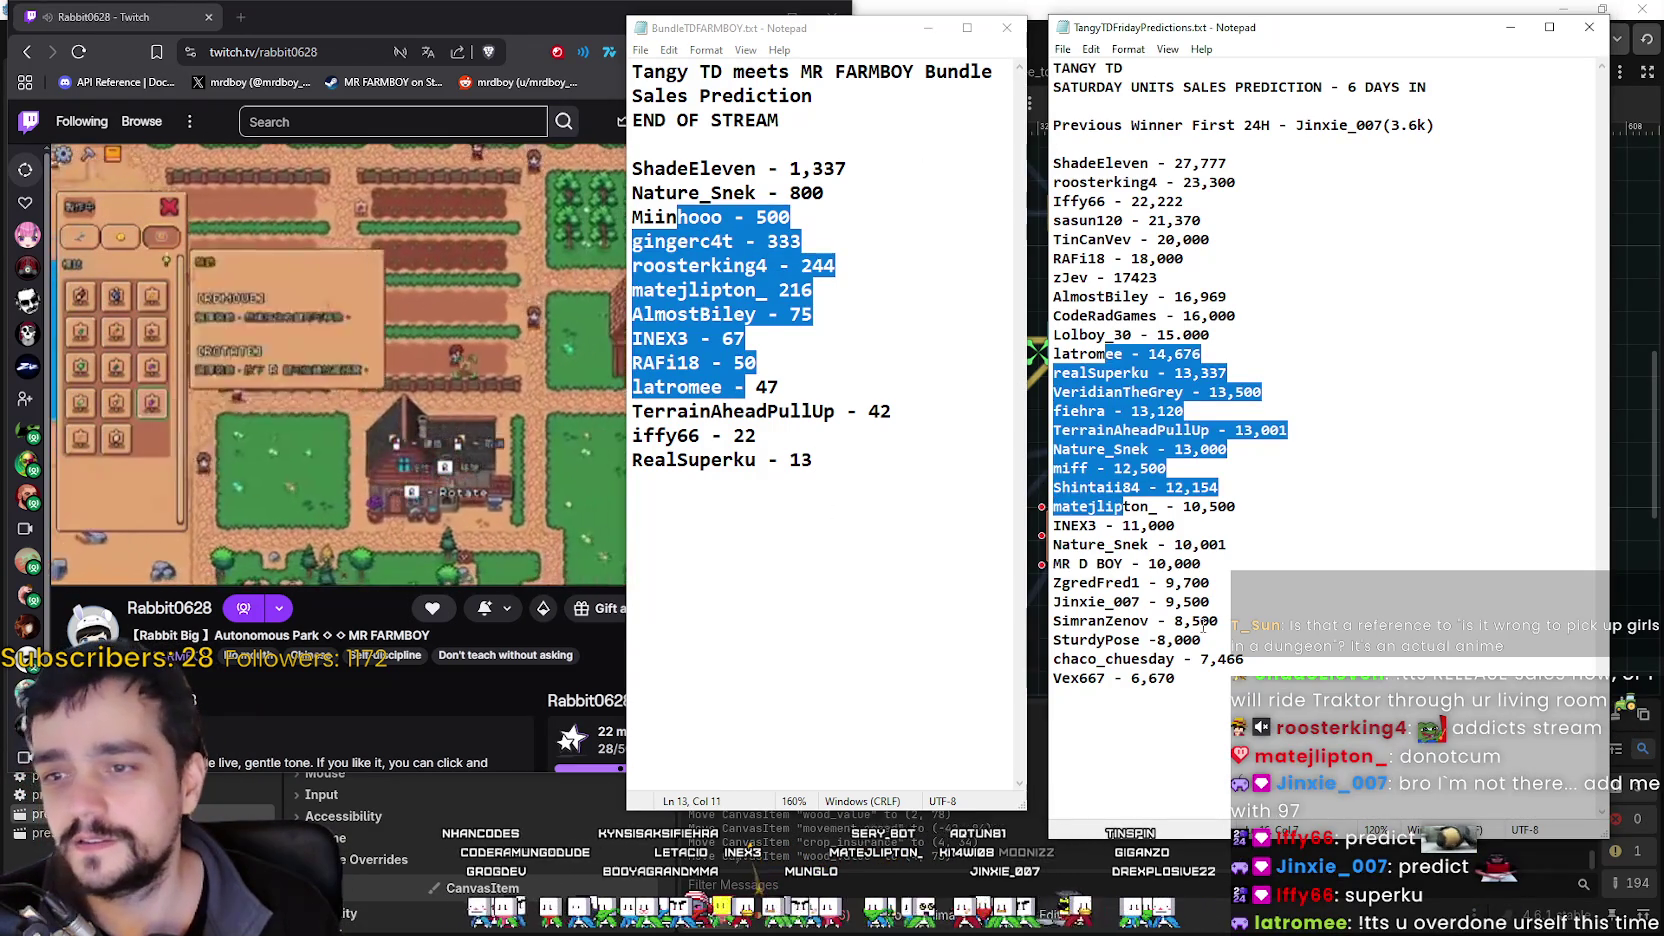
click(1207, 622)
drag(1088, 182, 1200, 642)
click(1277, 688)
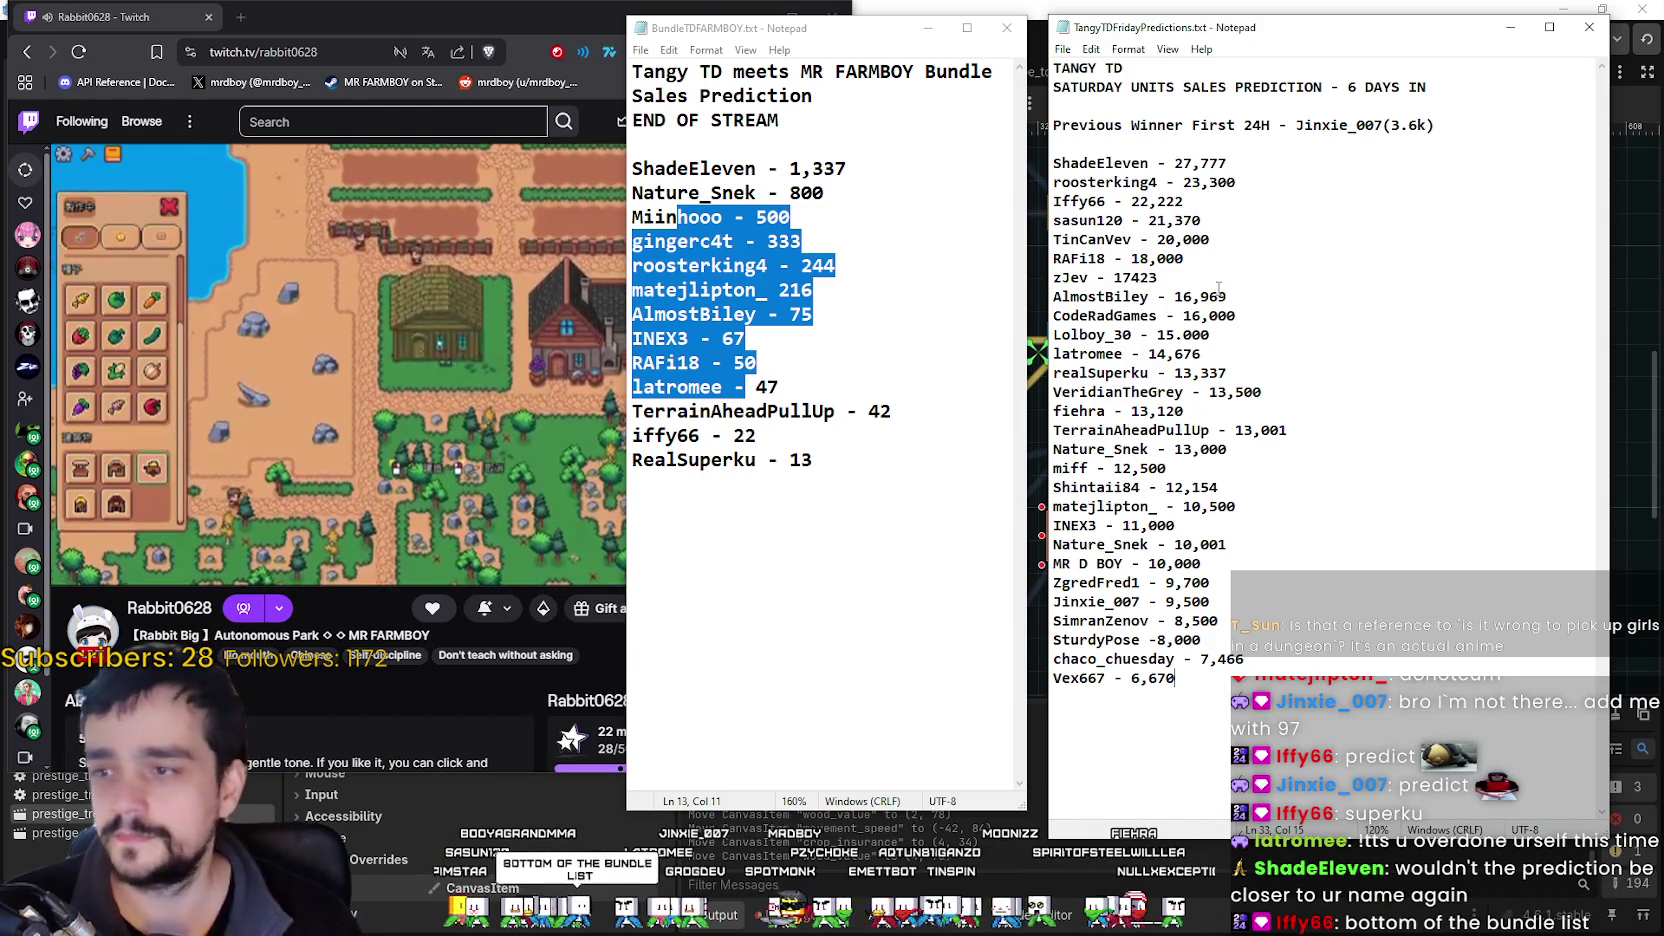
drag(632, 460, 679, 458)
key(shift+Home)
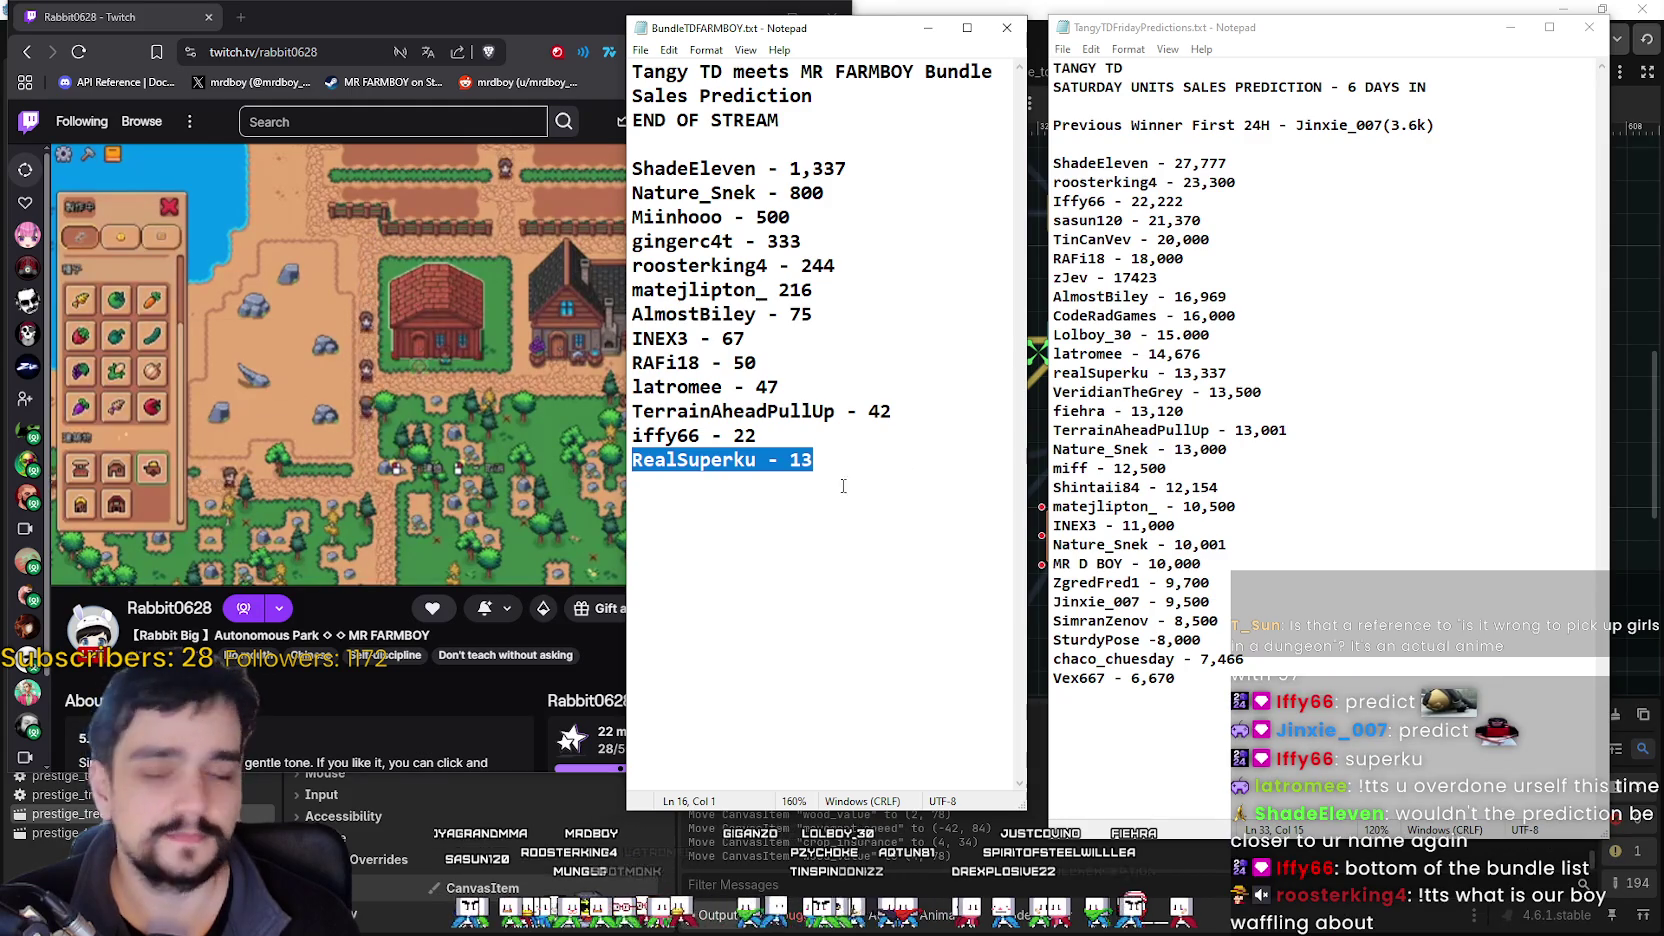
click(841, 478)
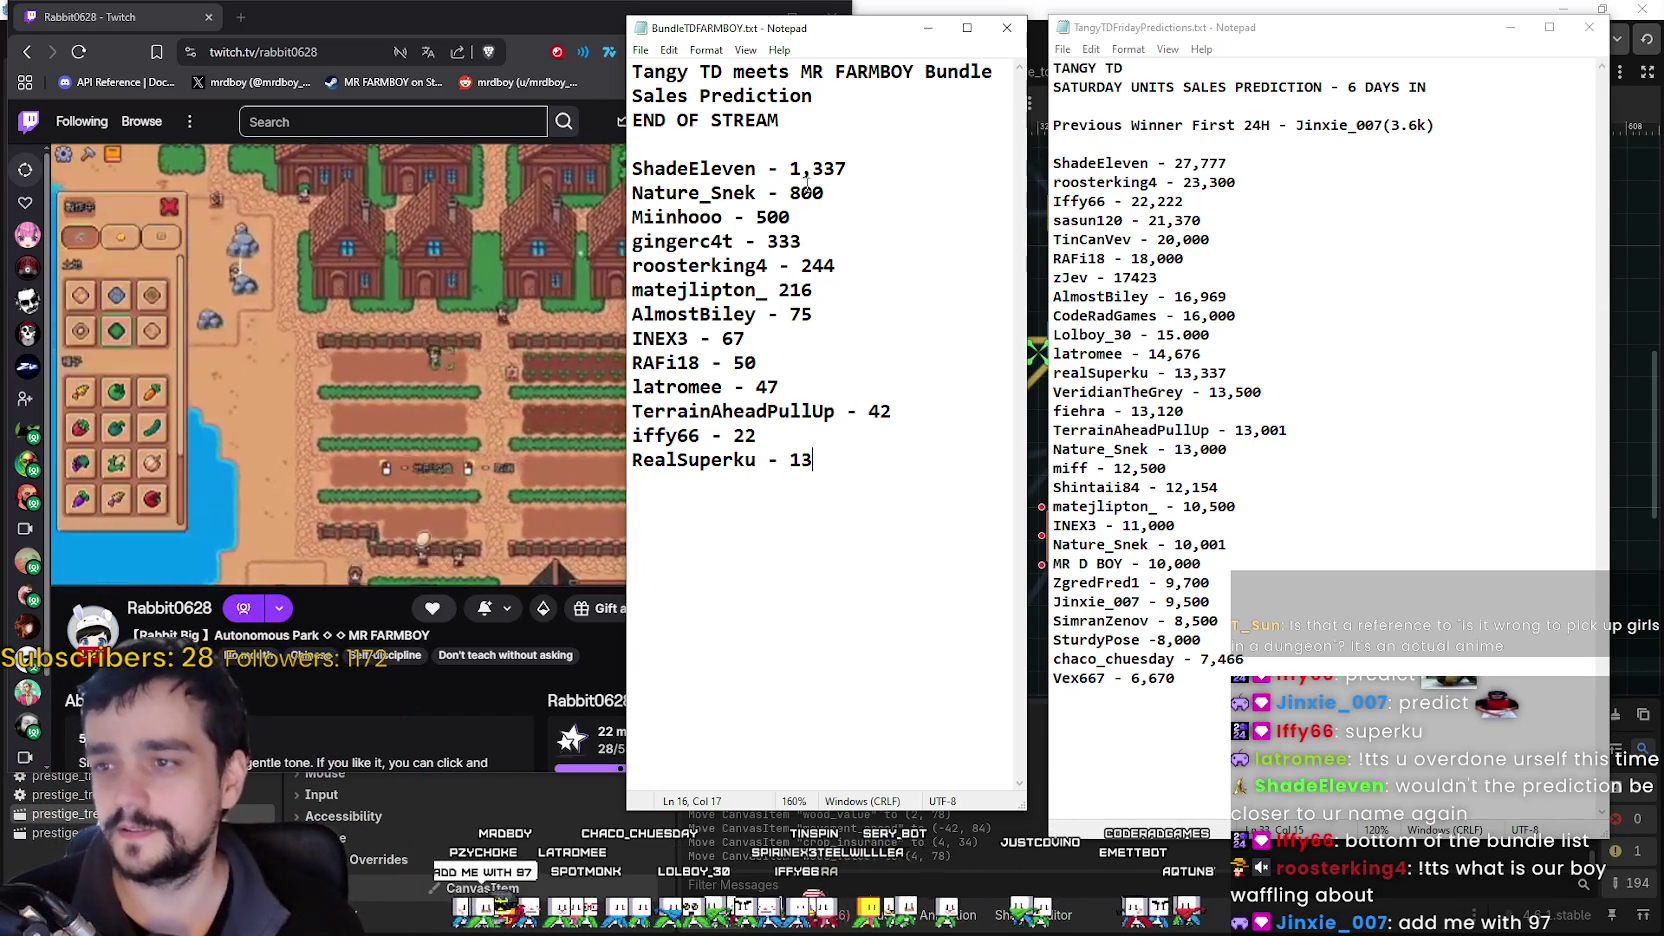
key(Return)
text(Jinxie)
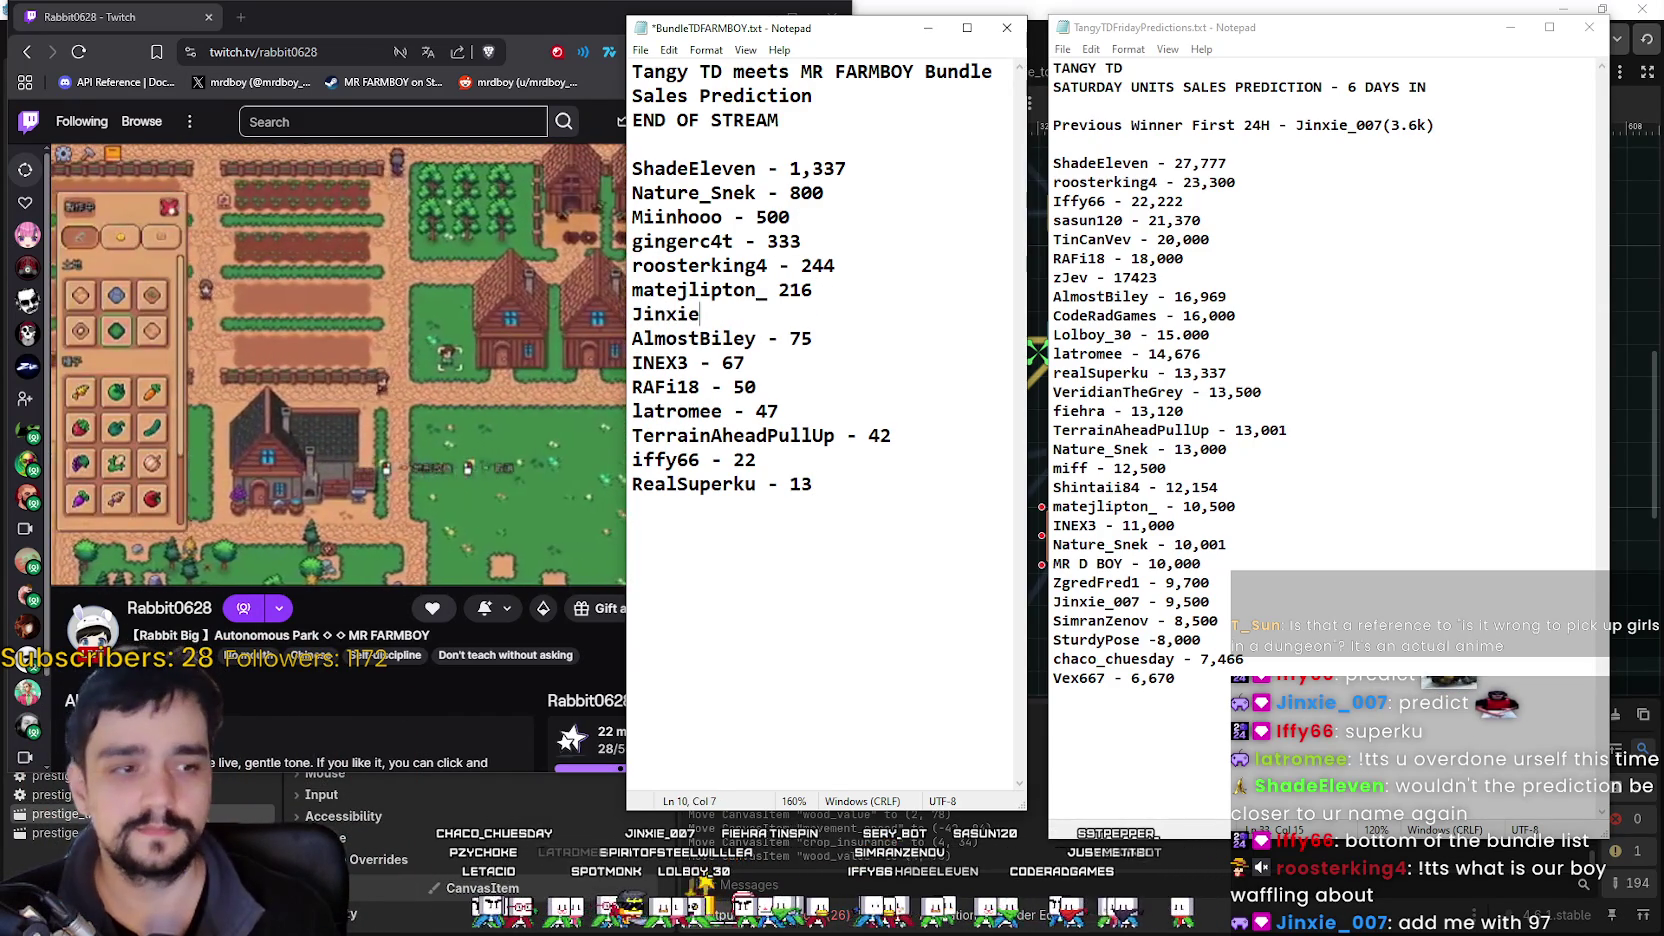
Complete the 216 entry, add a new viewer line predicting -120, and save BundleTDFARMBOY.txt.
text(_007  - 97)
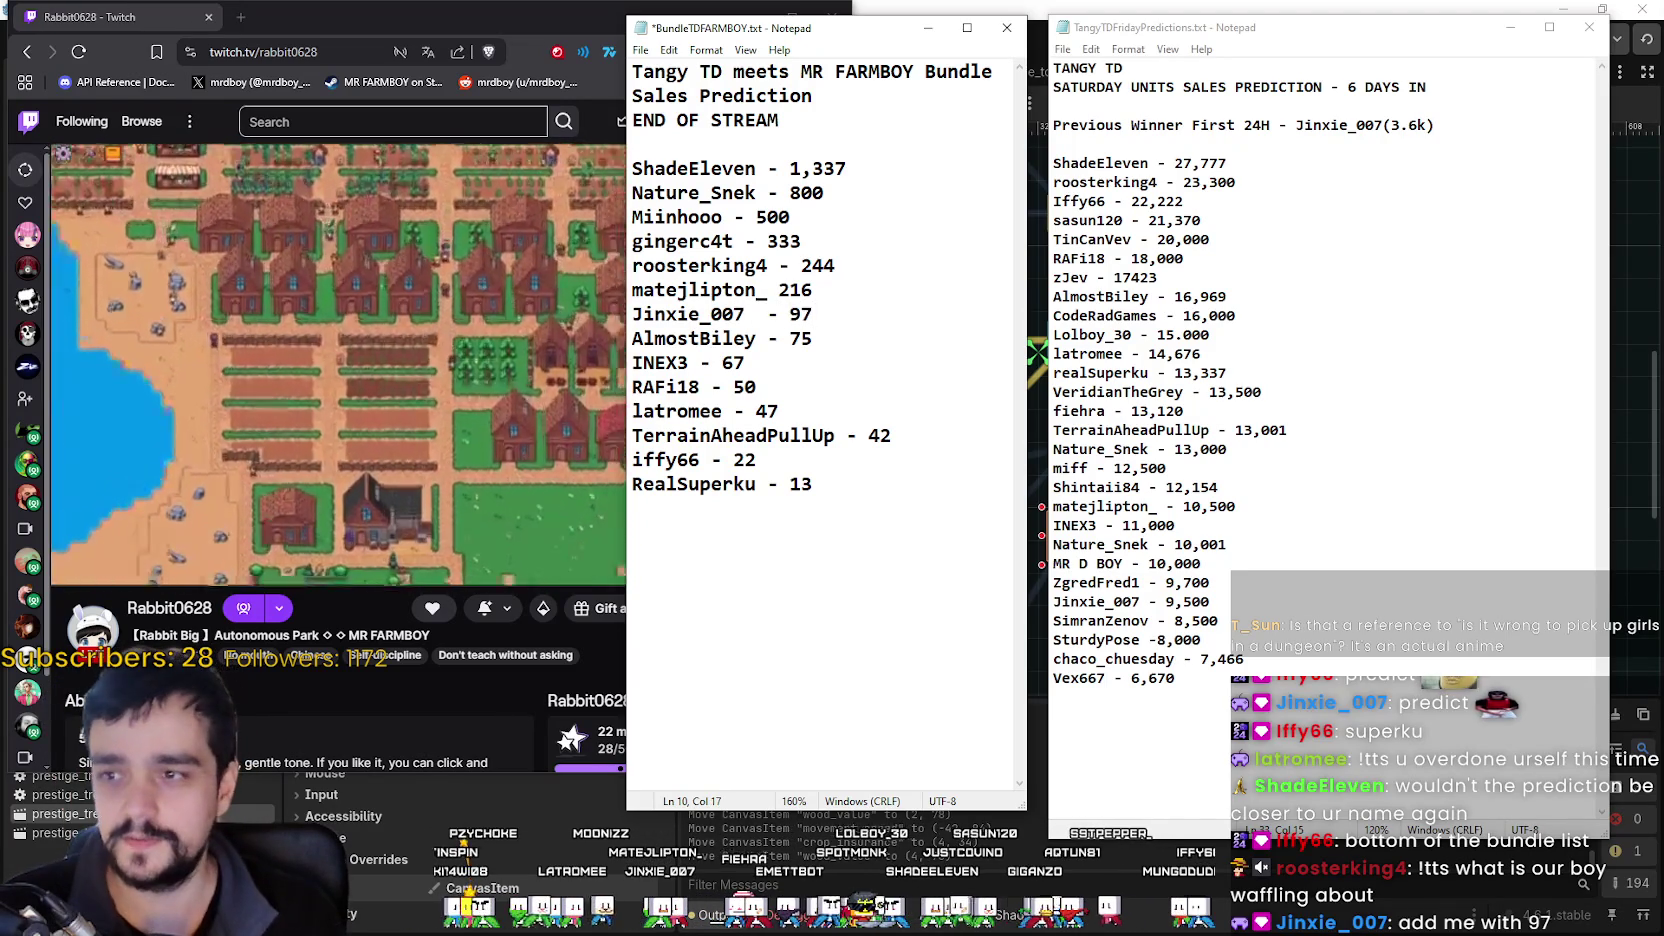
key(ctrl+s)
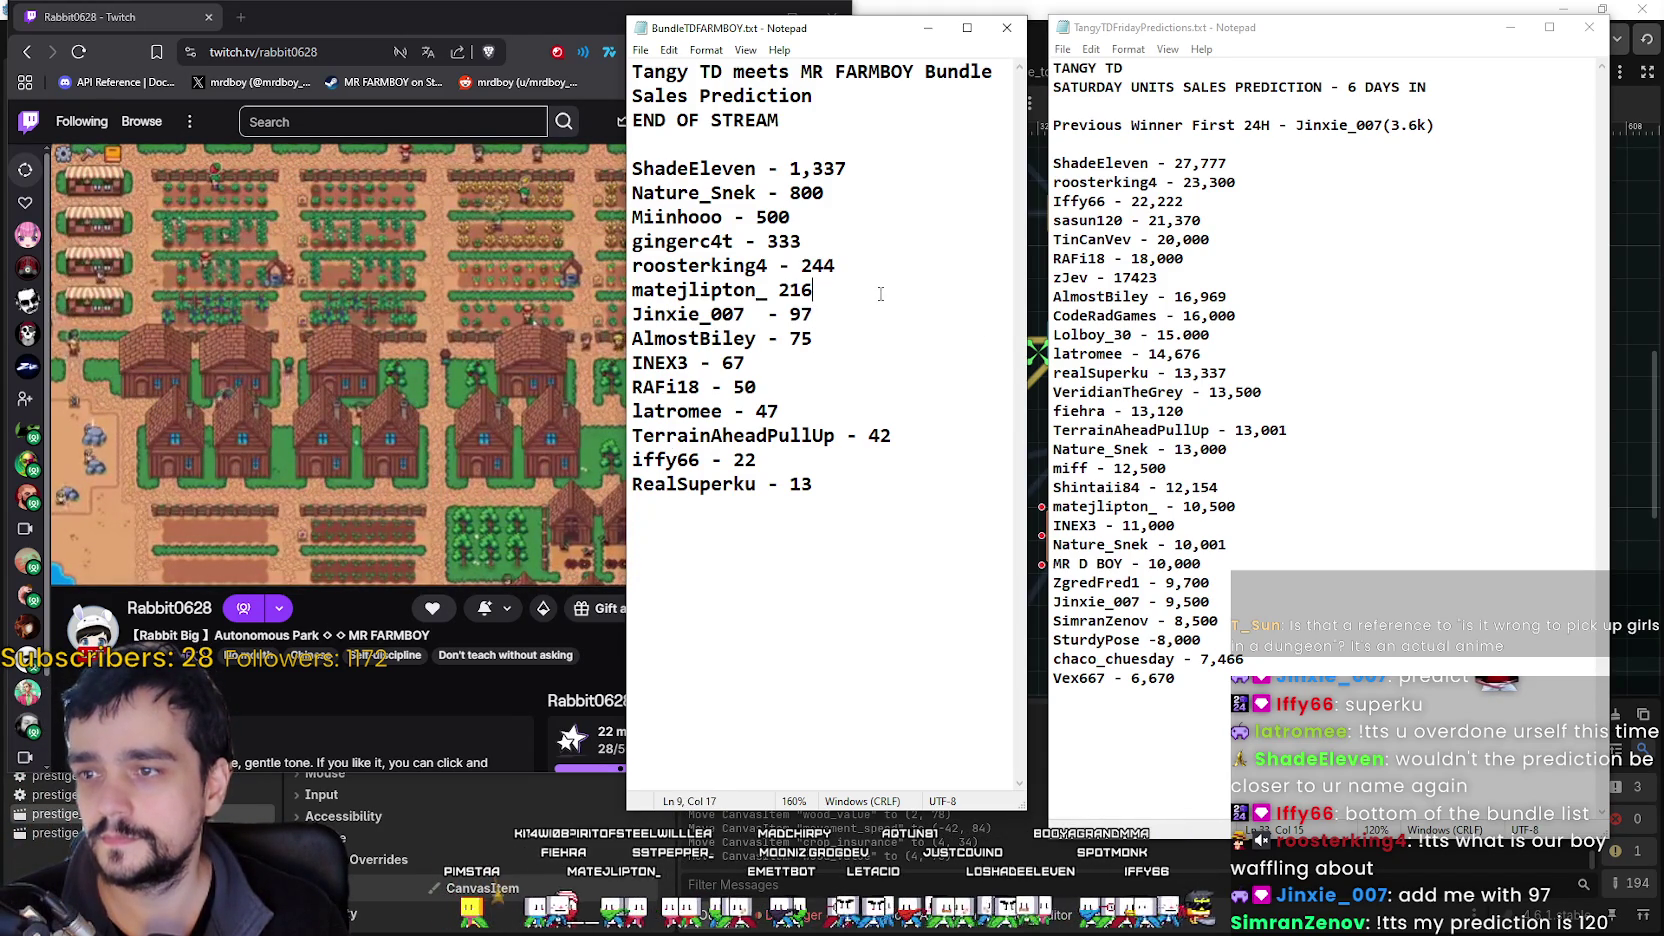
key(Return)
text(SimranZ)
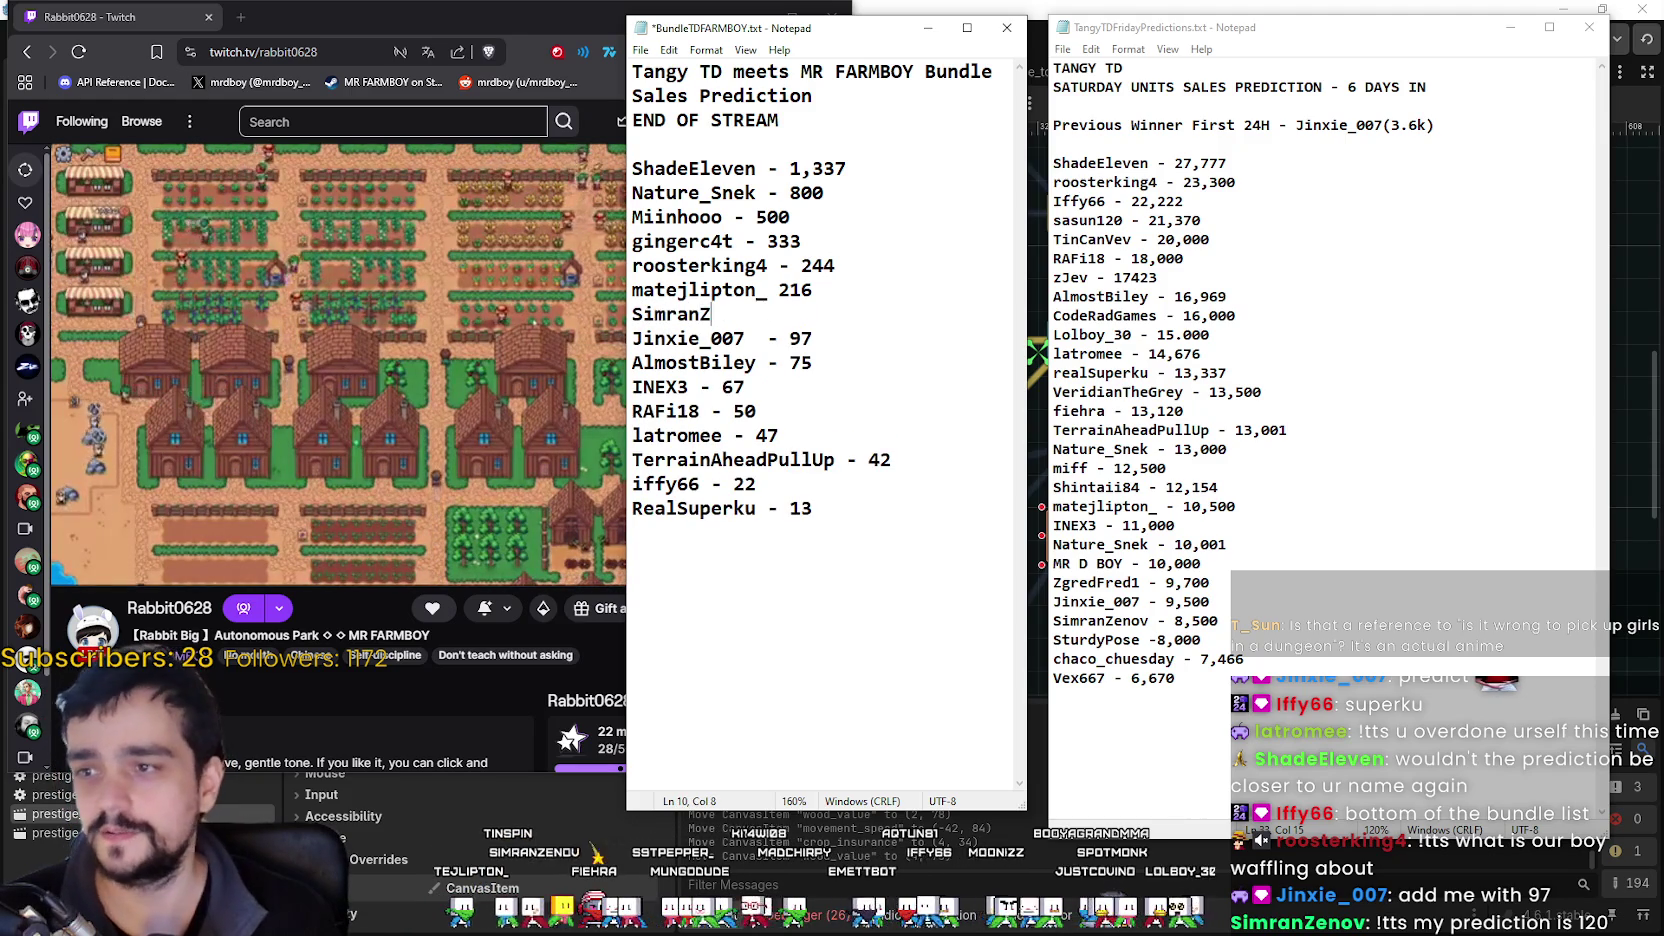
text(eno)
key(BackSpace)
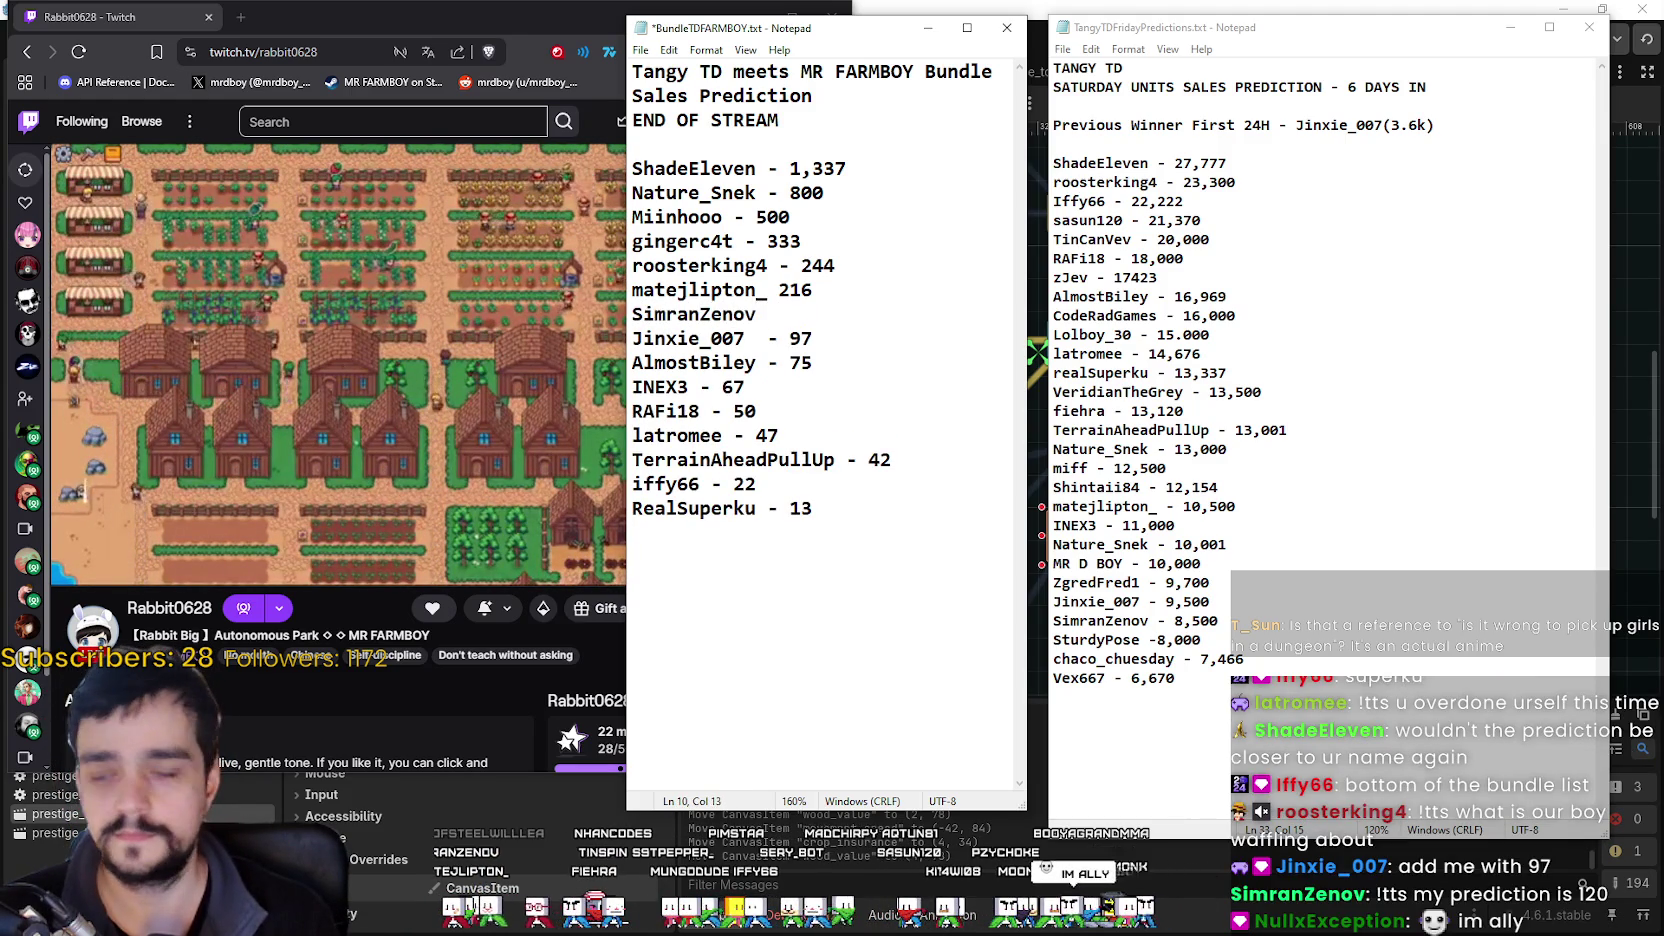
text(-)
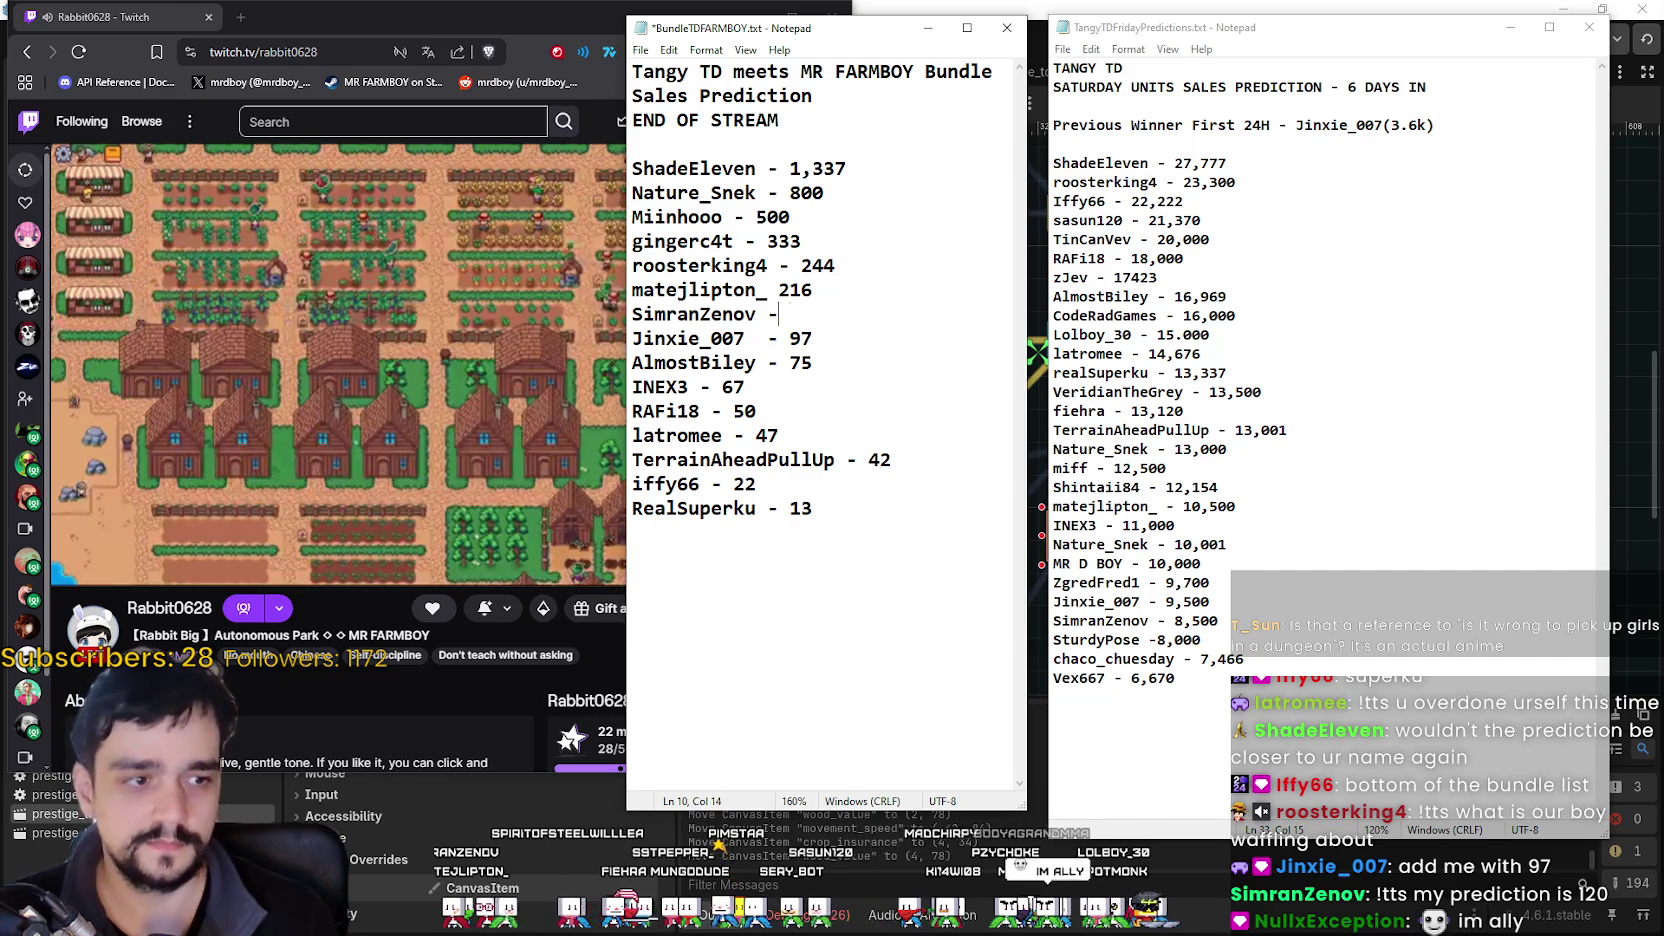
text(120)
key(ctrl+s)
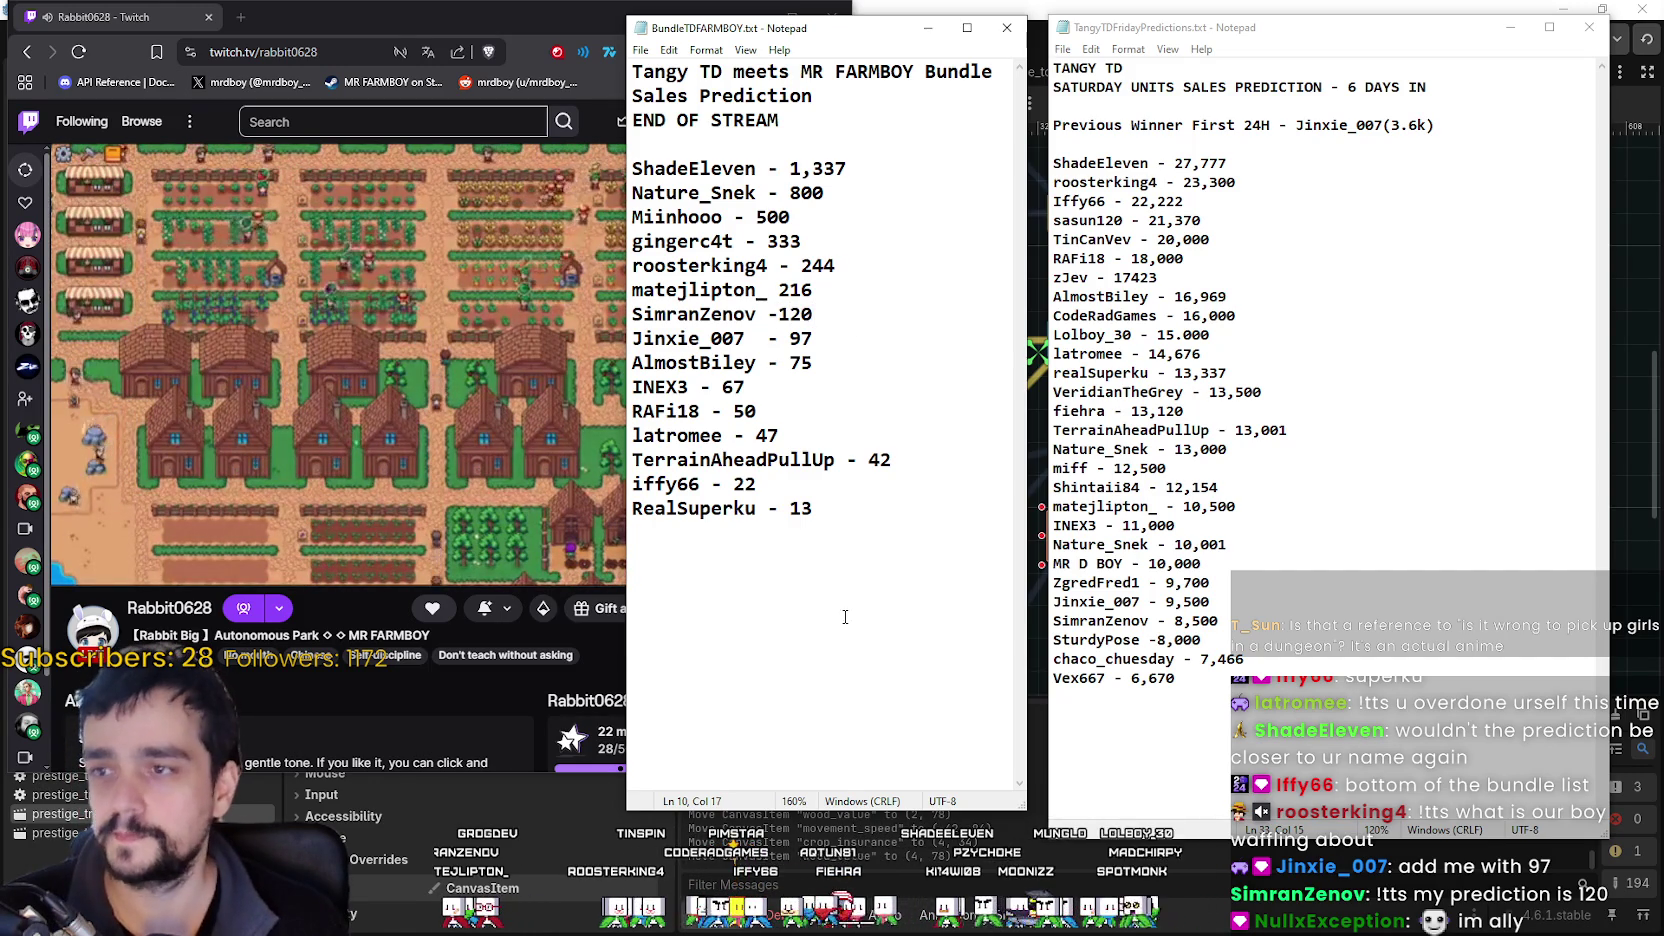
drag(632, 168, 790, 508)
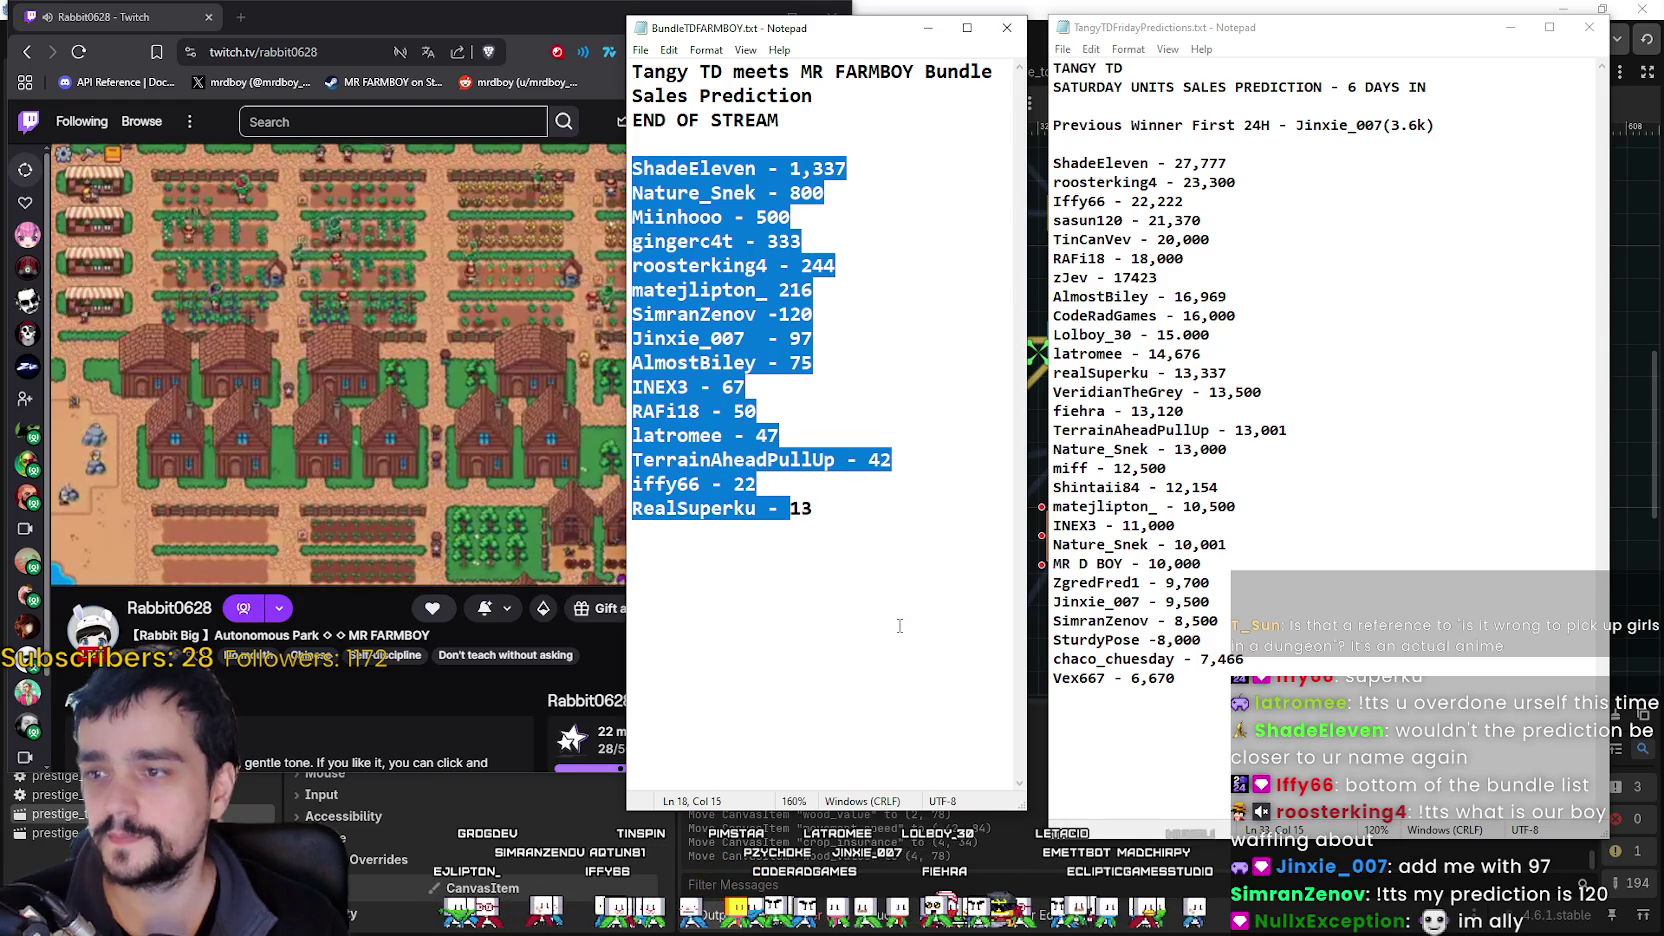
click(900, 630)
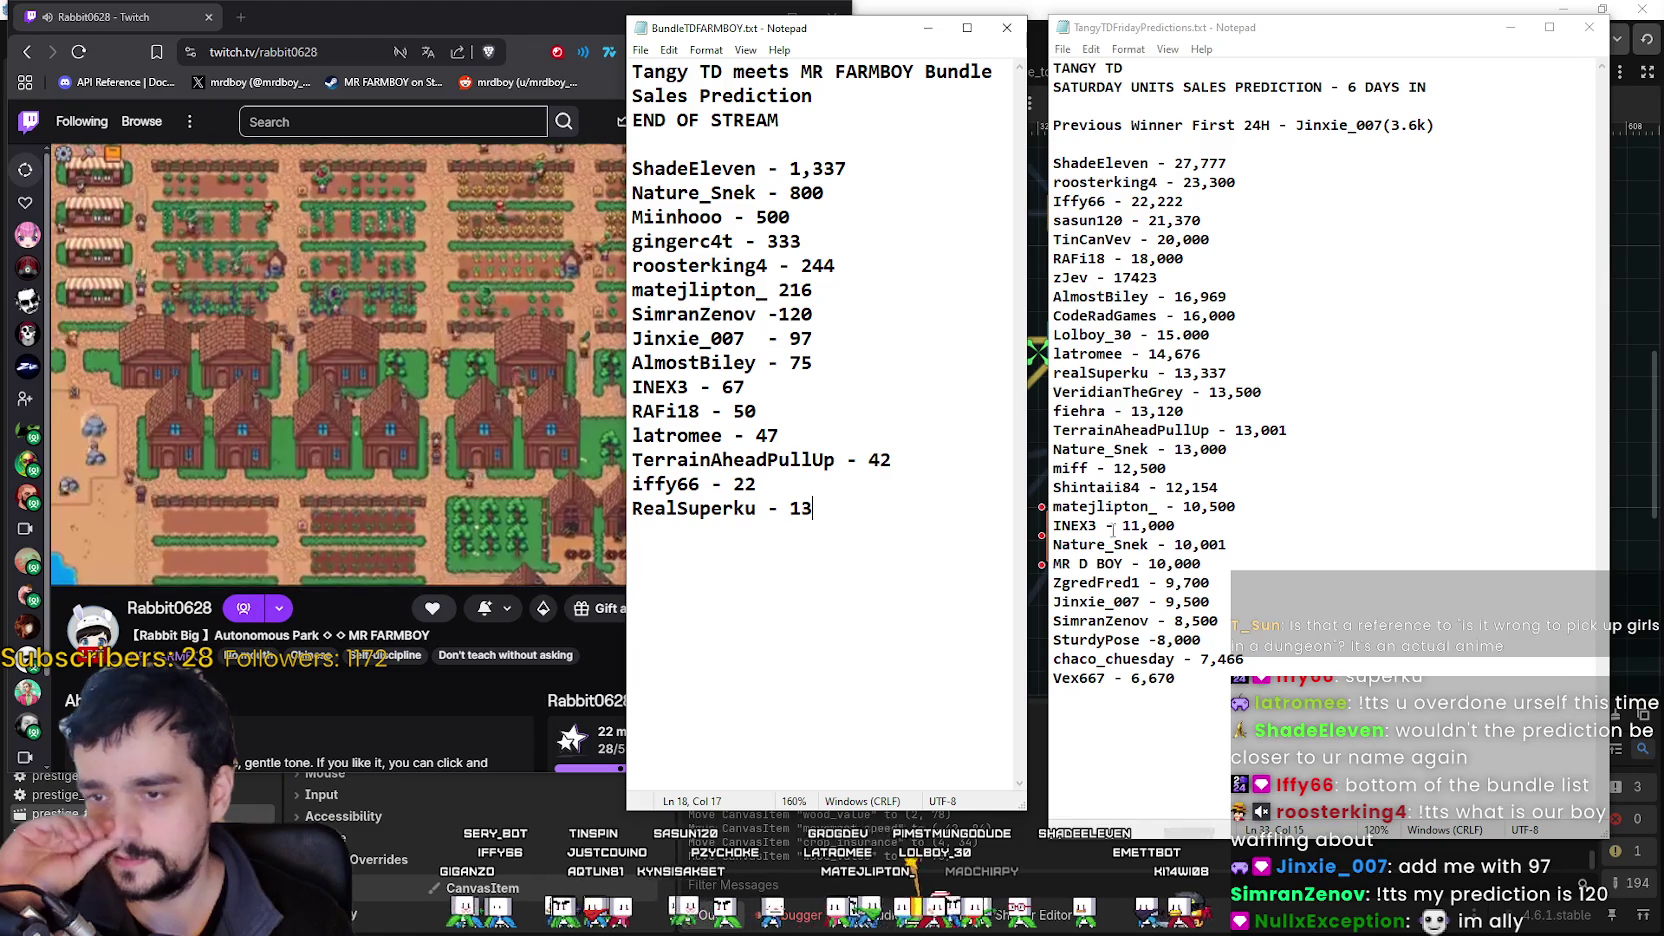
drag(1053, 160, 1060, 697)
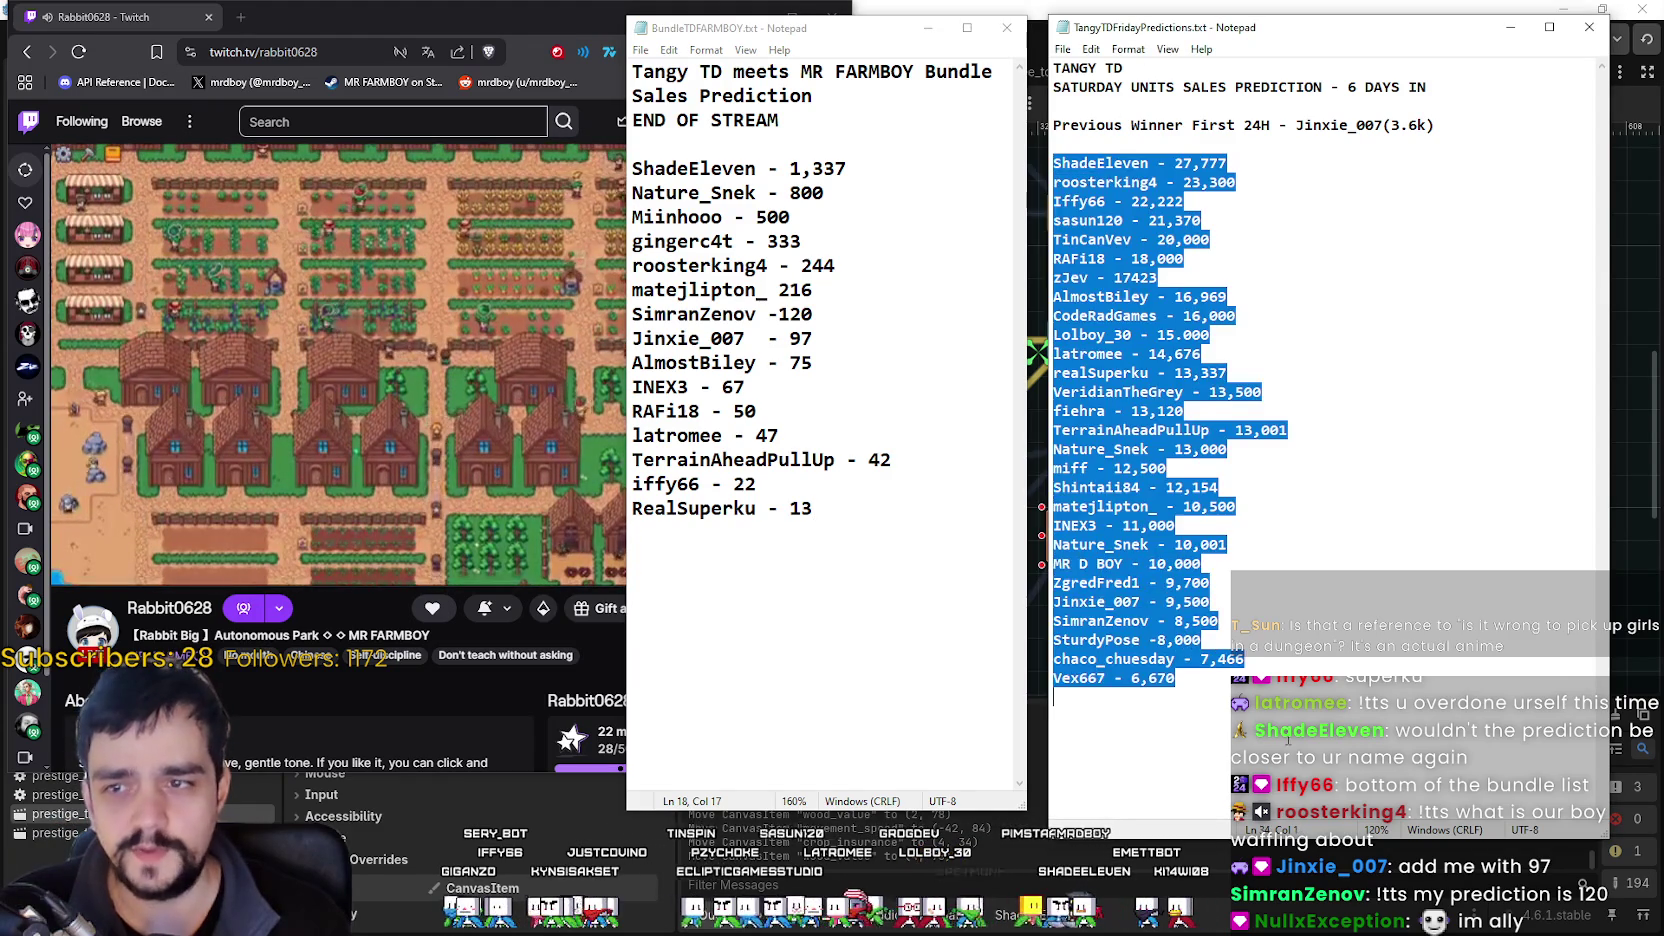
drag(815, 508, 992, 72)
click(860, 530)
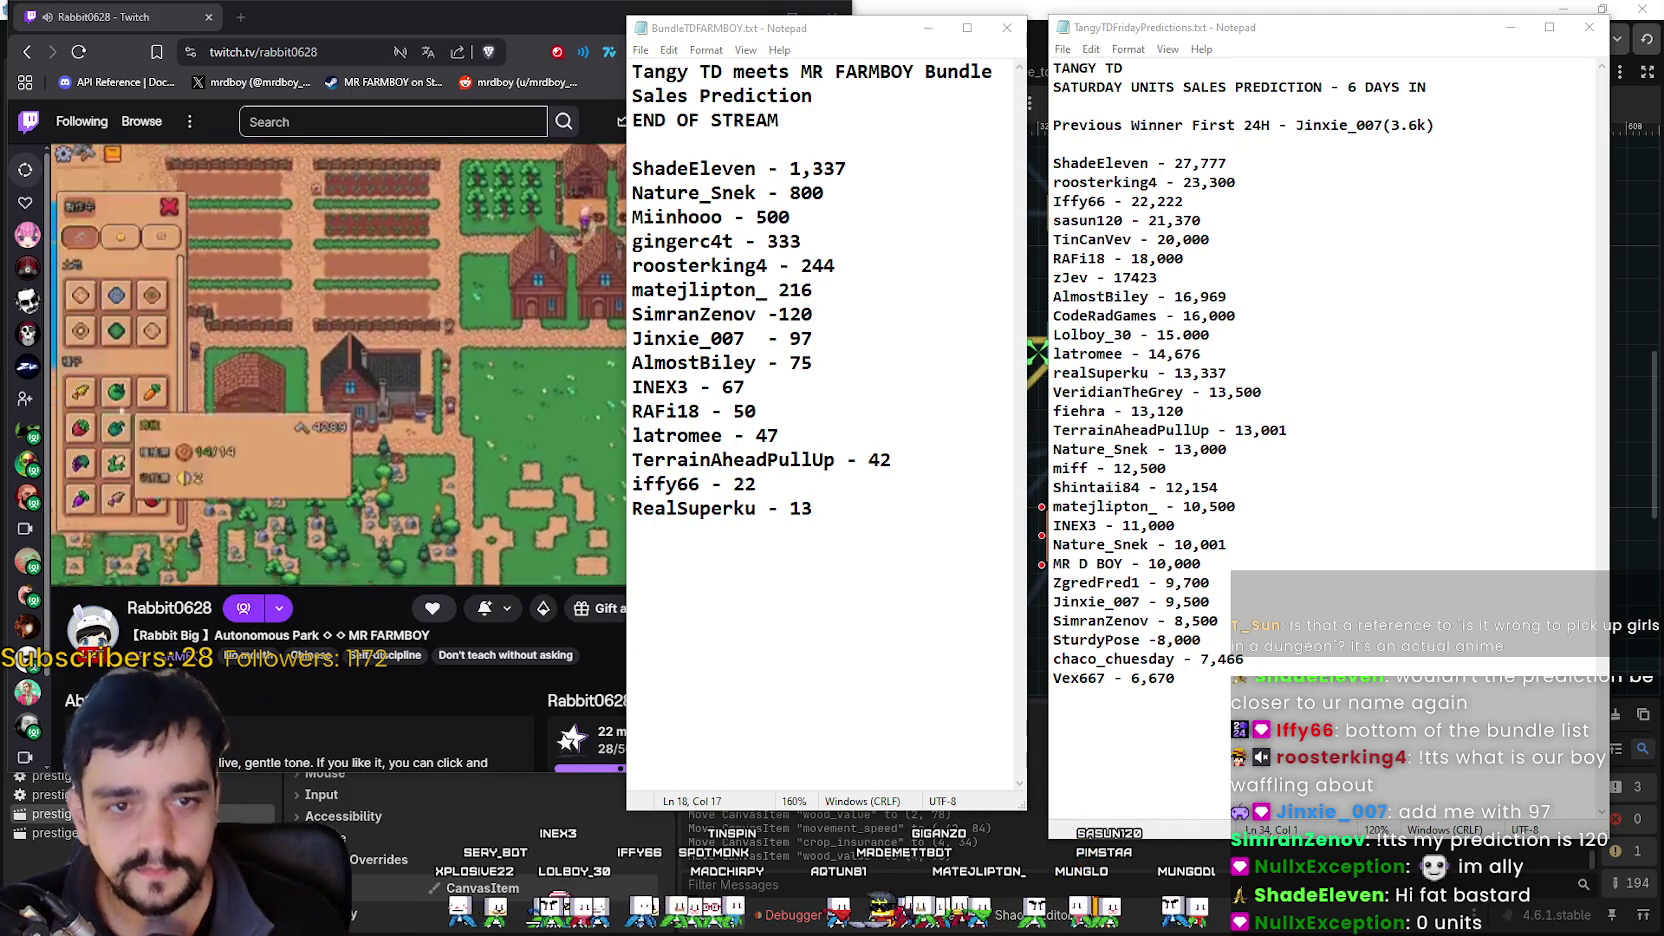
click(454, 270)
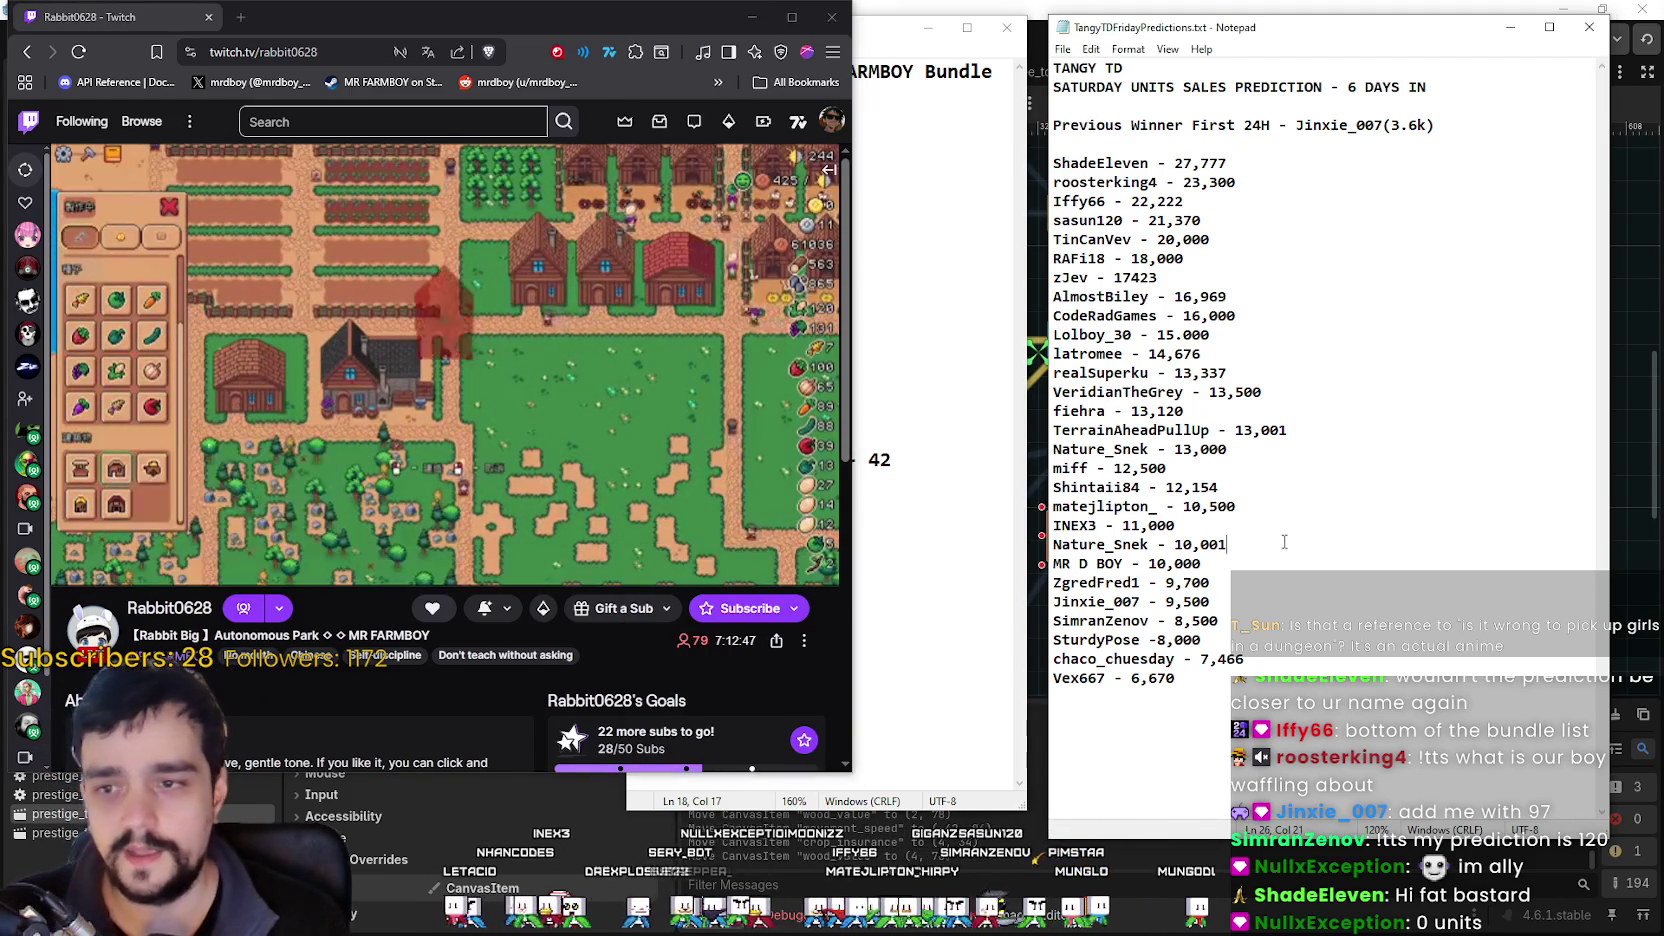
click(880, 511)
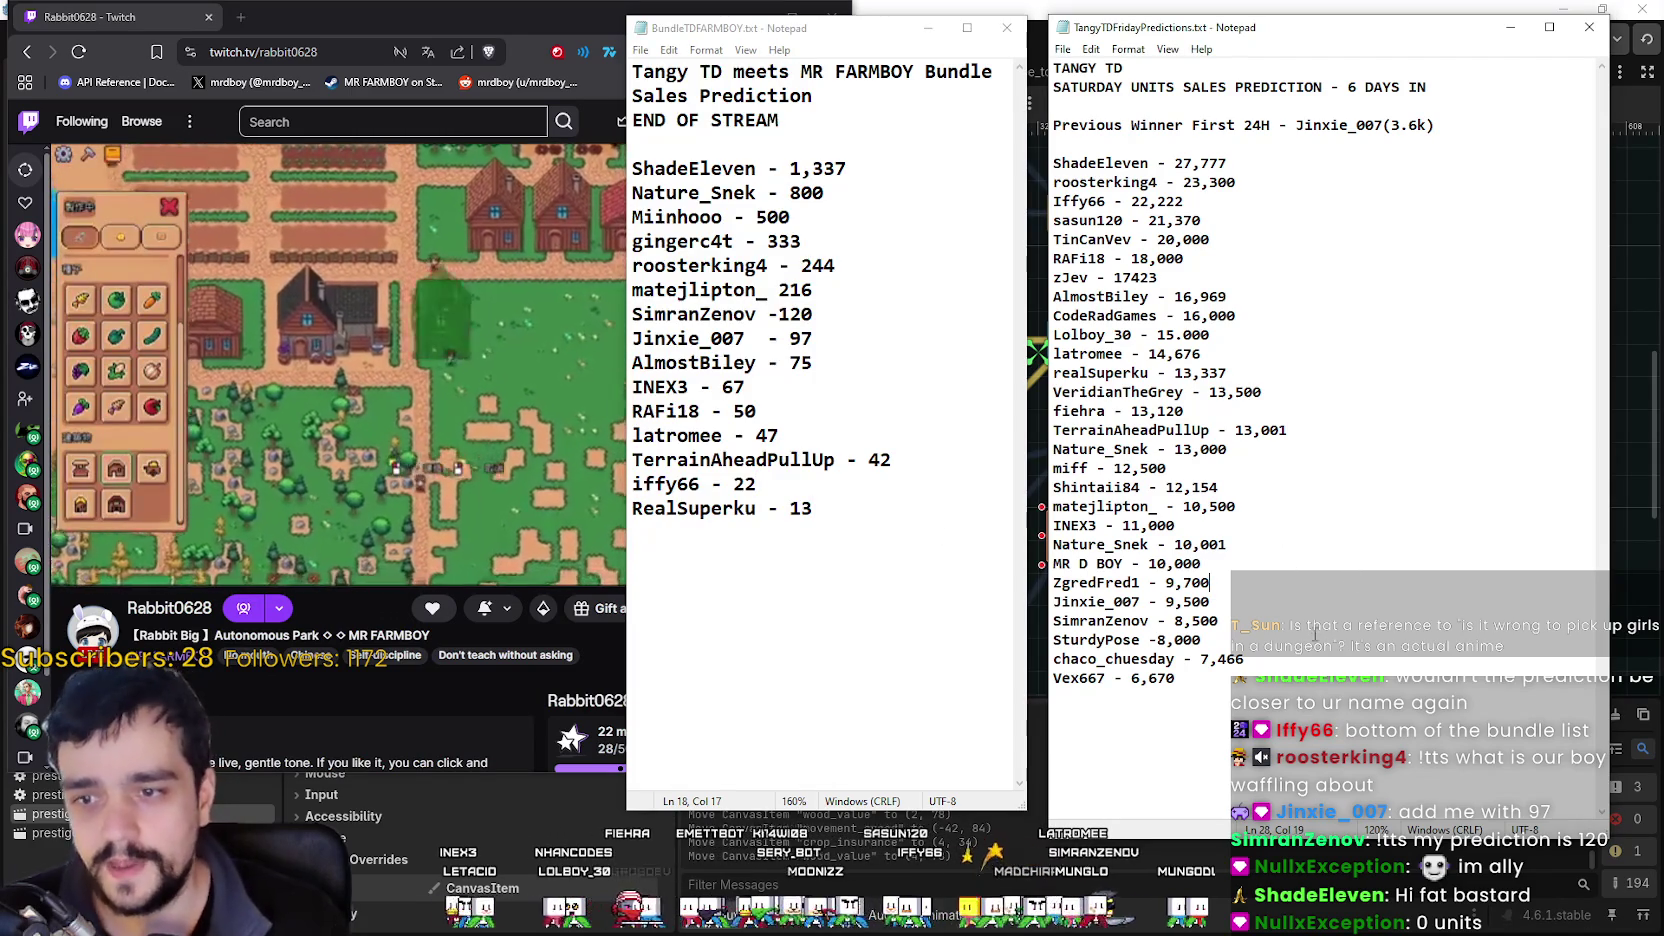
click(1270, 580)
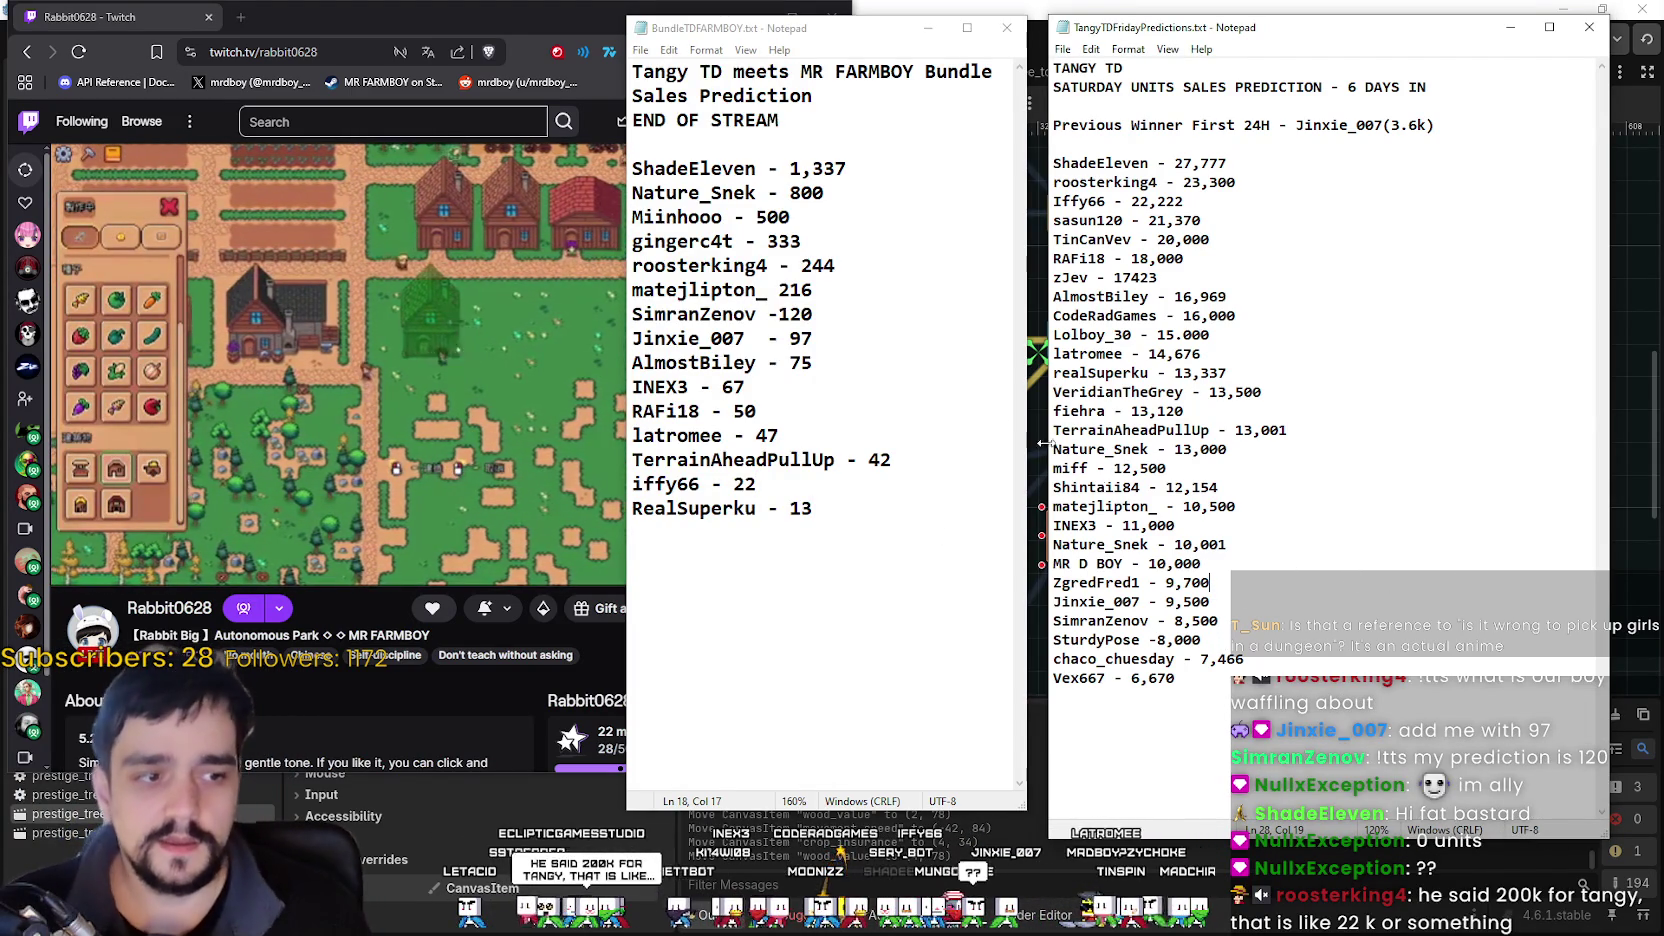
click(1244, 160)
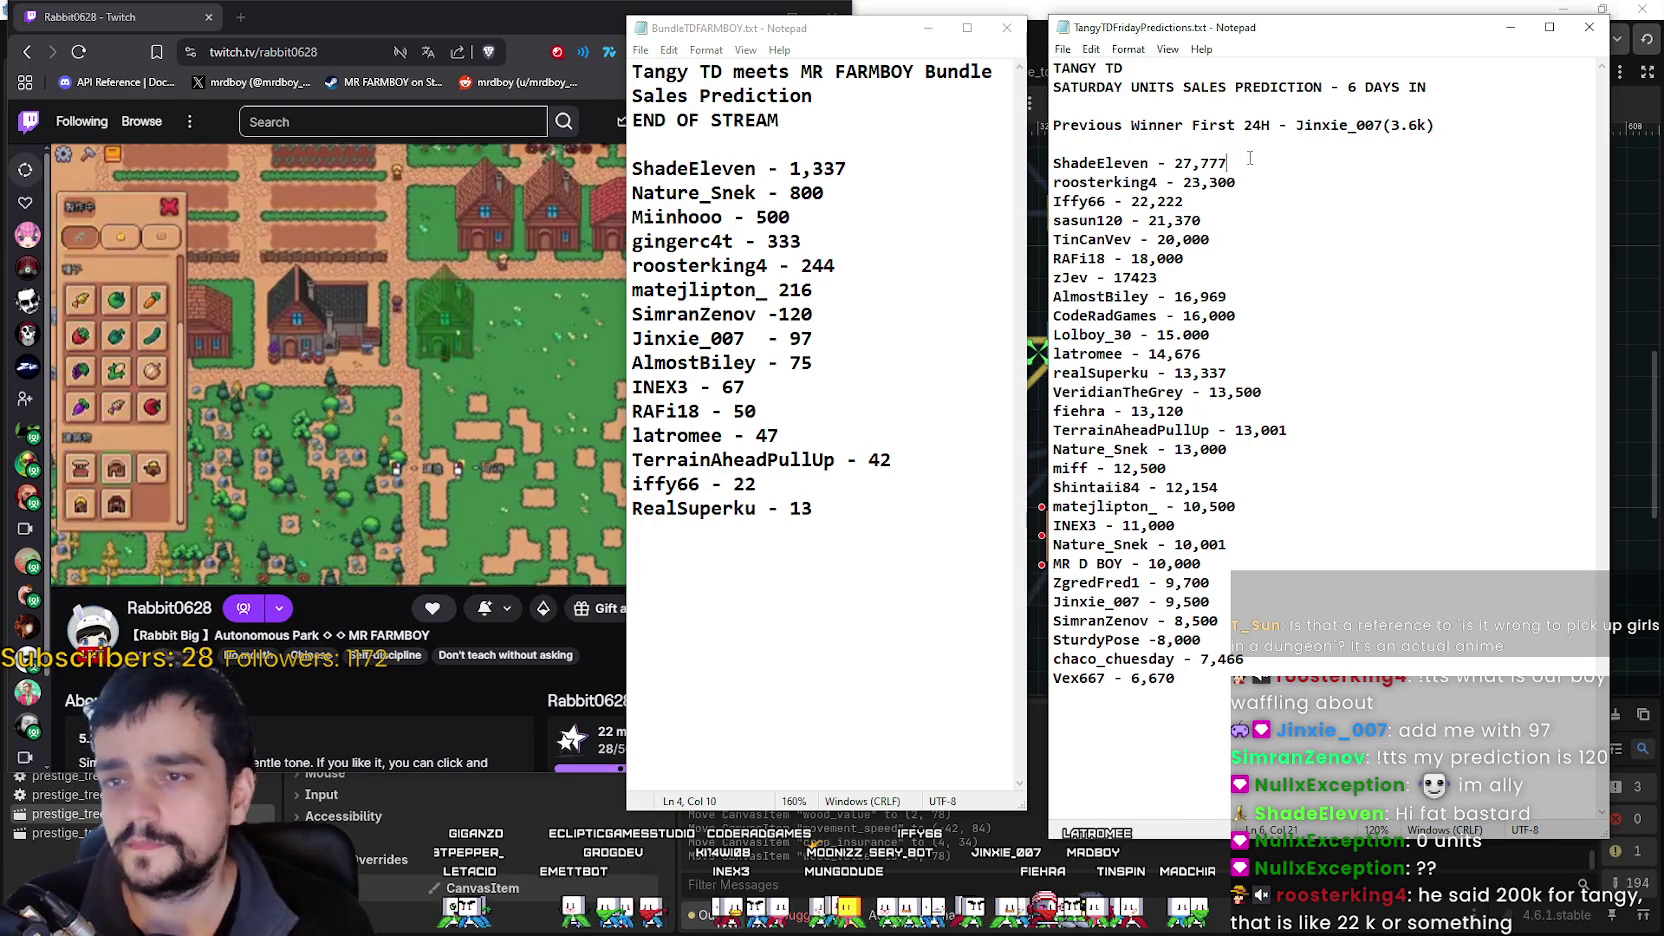
click(1248, 201)
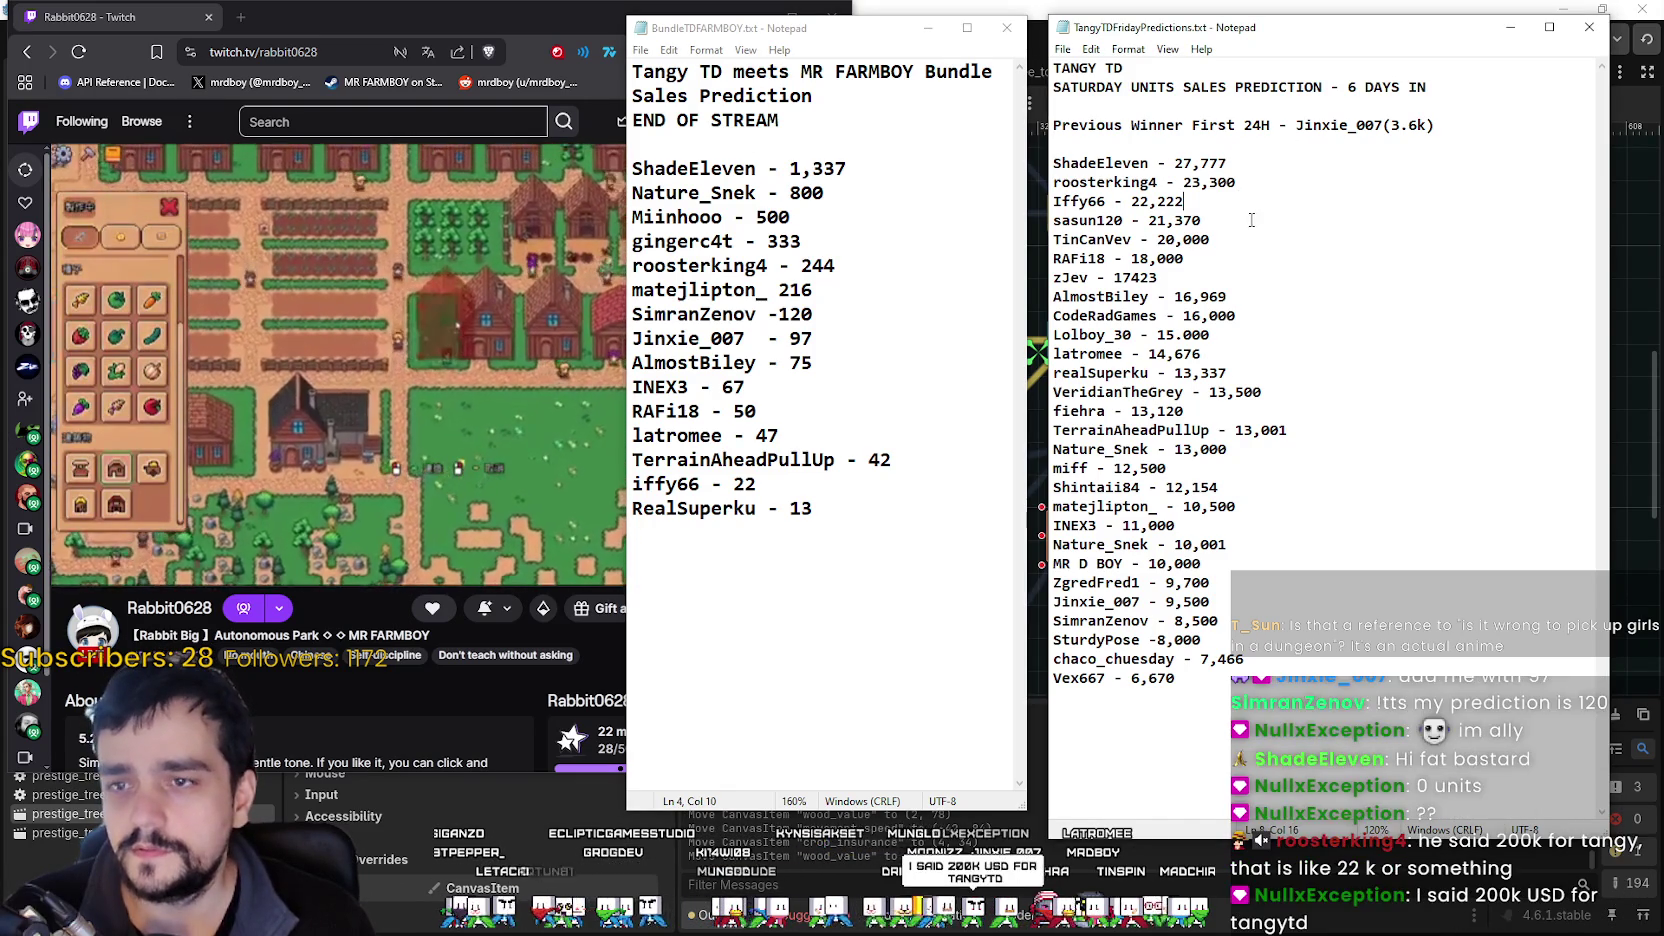
key(Return)
text(Nullx)
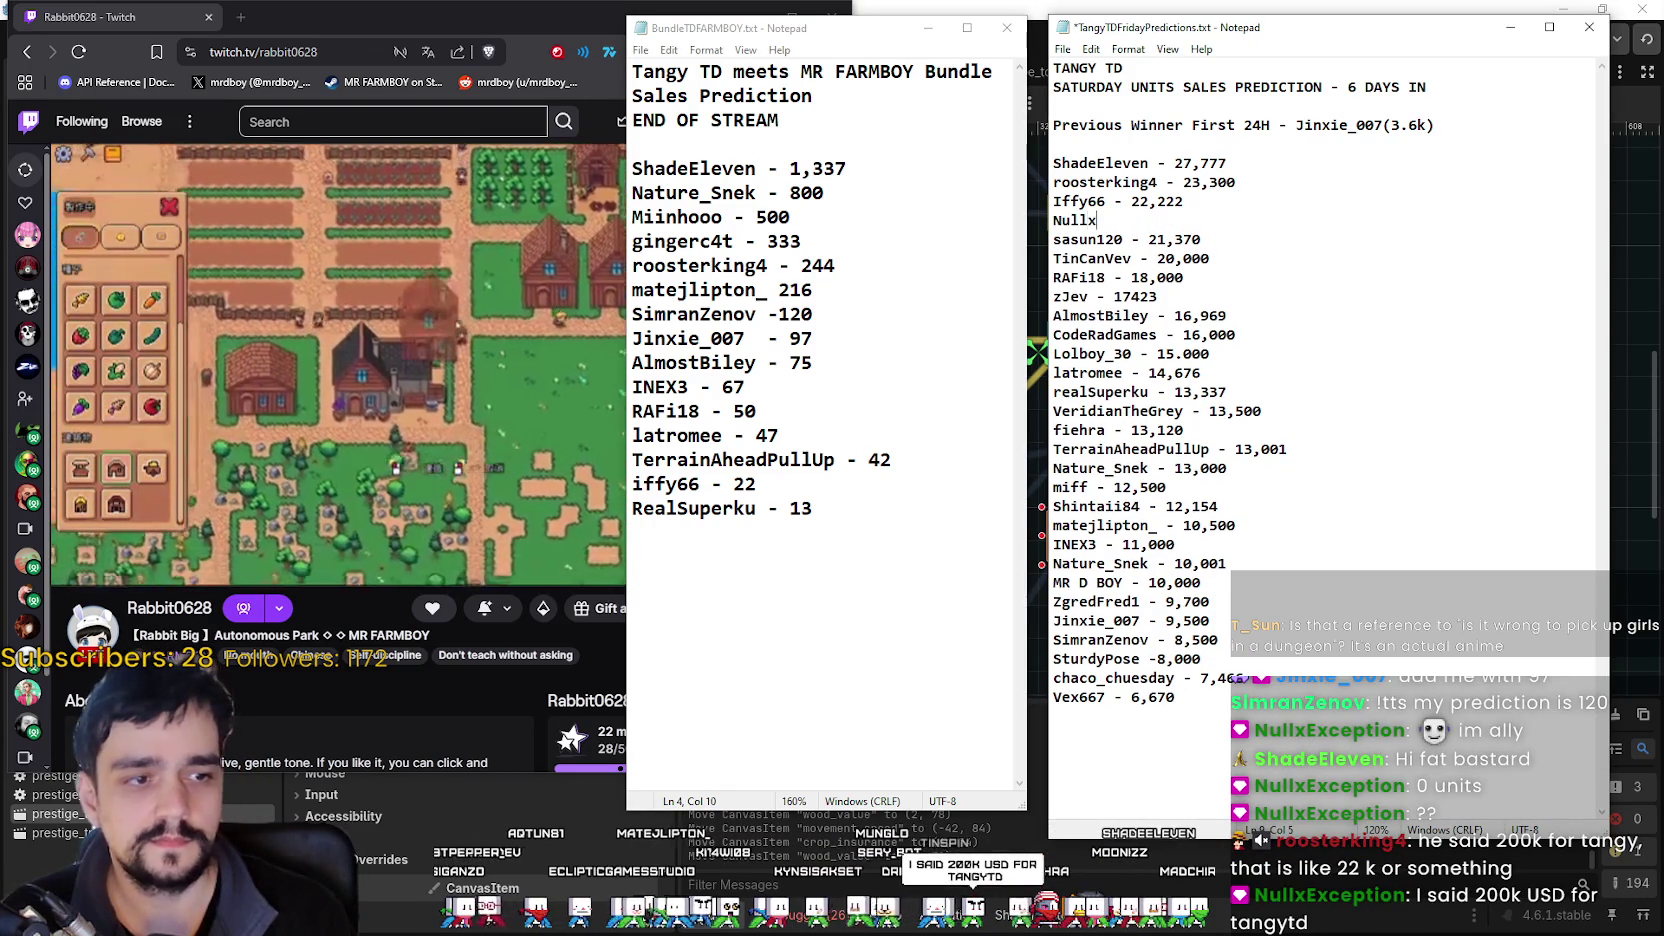
Enter the new viewer's name and a roughly 22 thousand prediction, correcting a mistyped digit.
text(Excet)
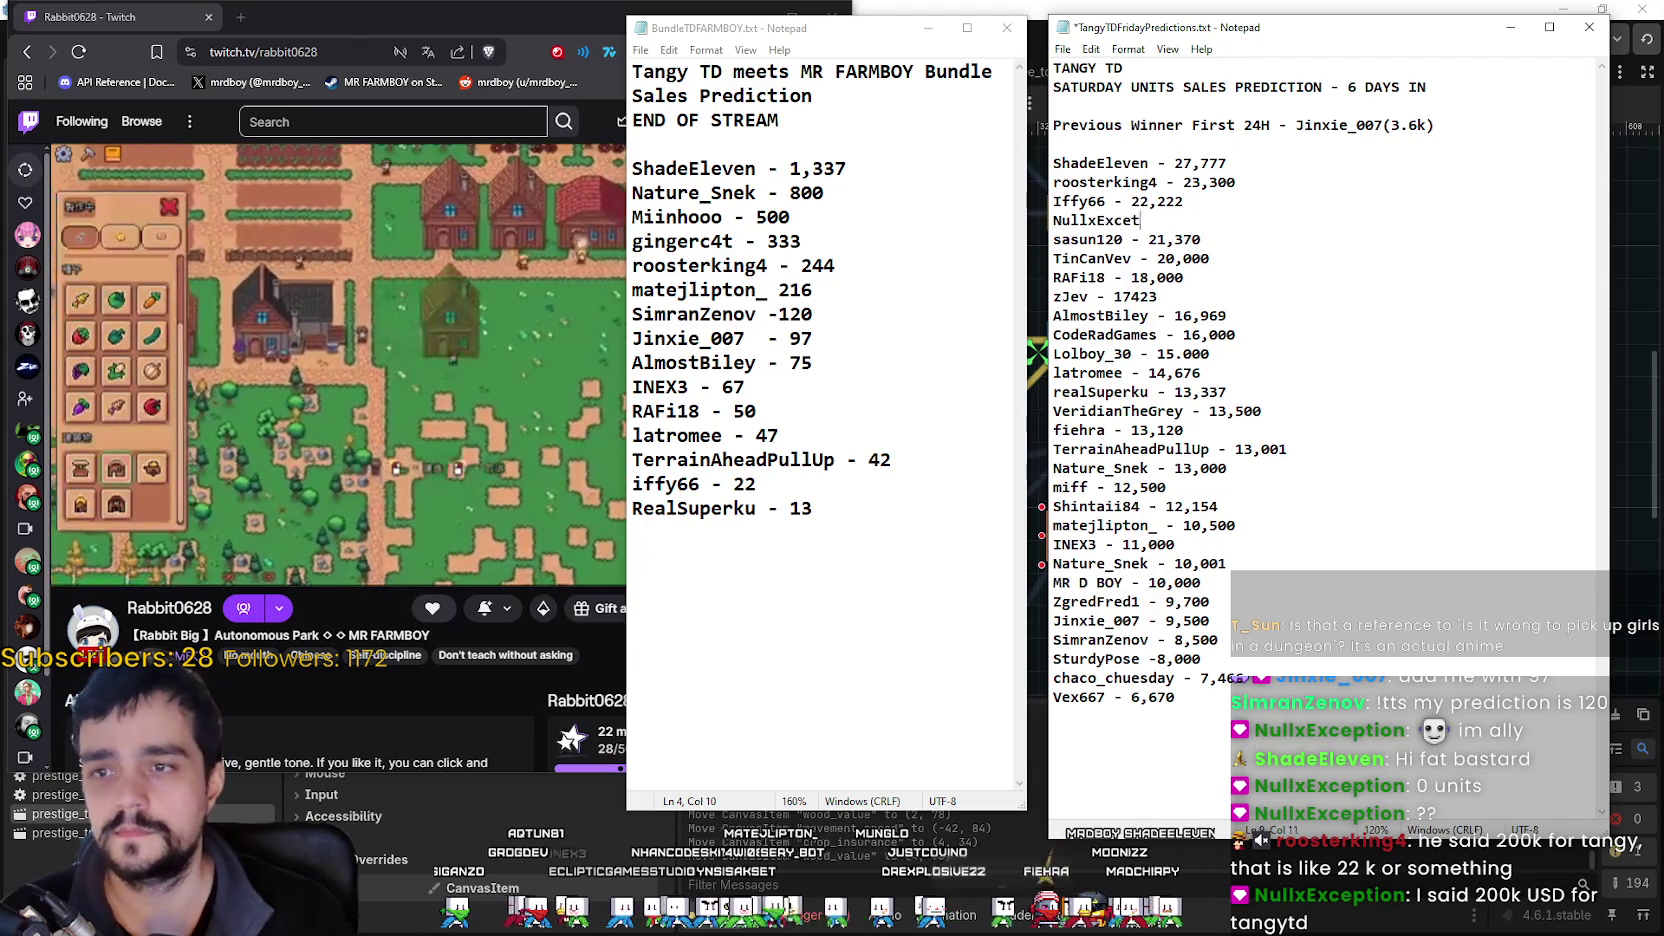
text(ion - 22,)
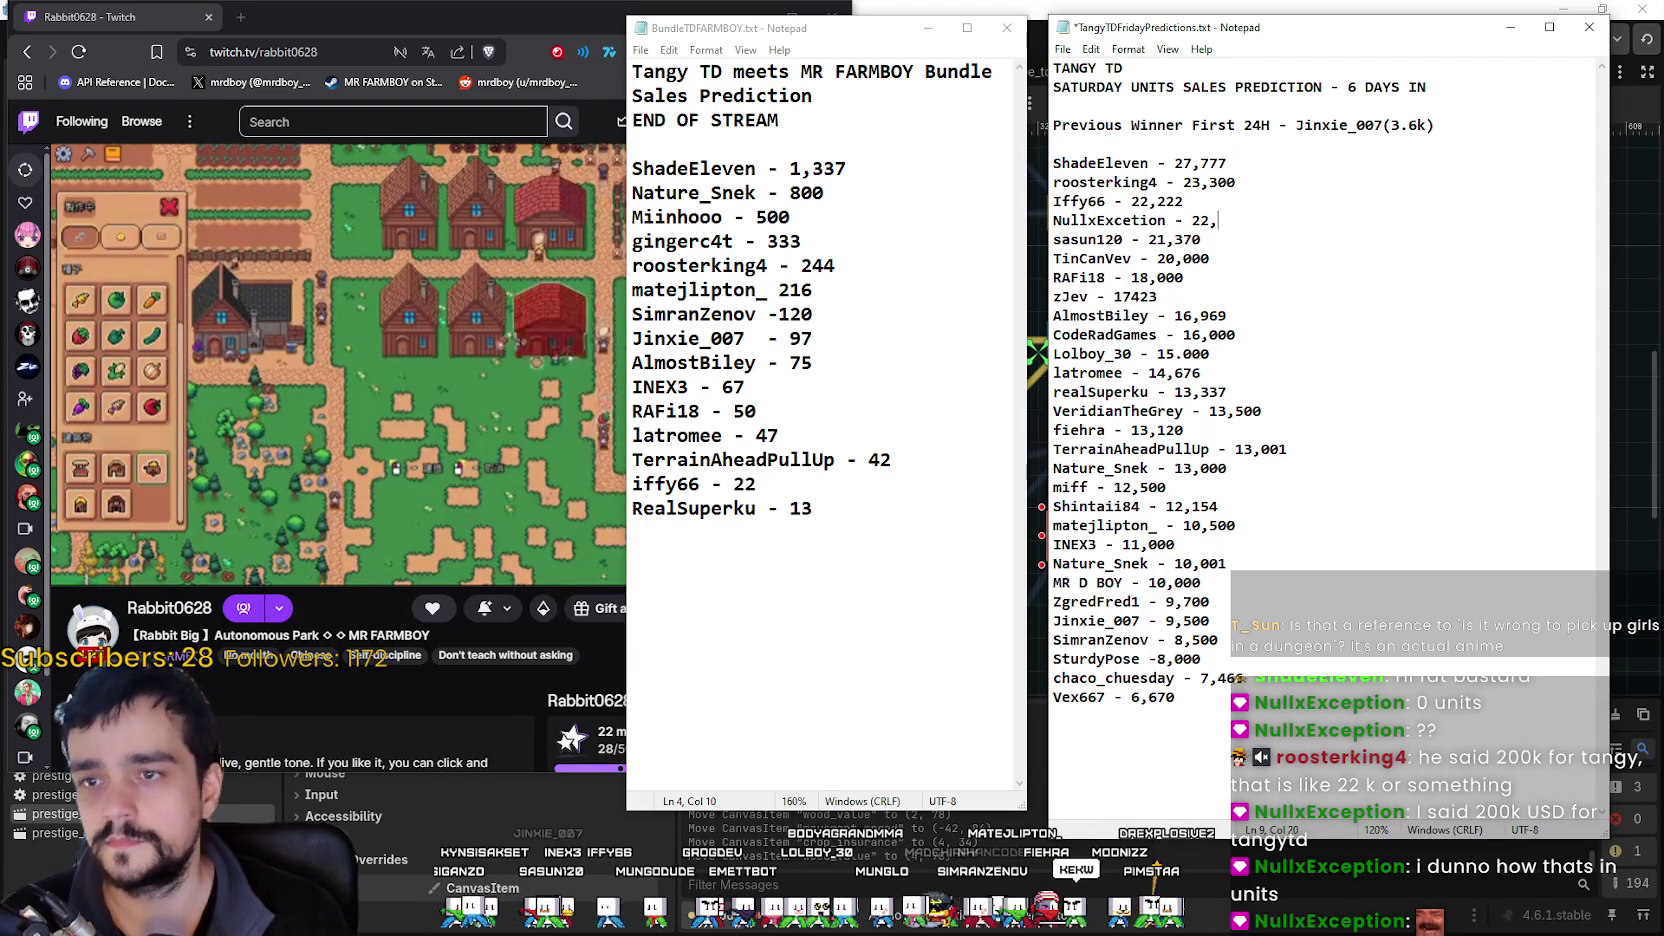
key(BackSpace)
key(BackSpace)
text(00)
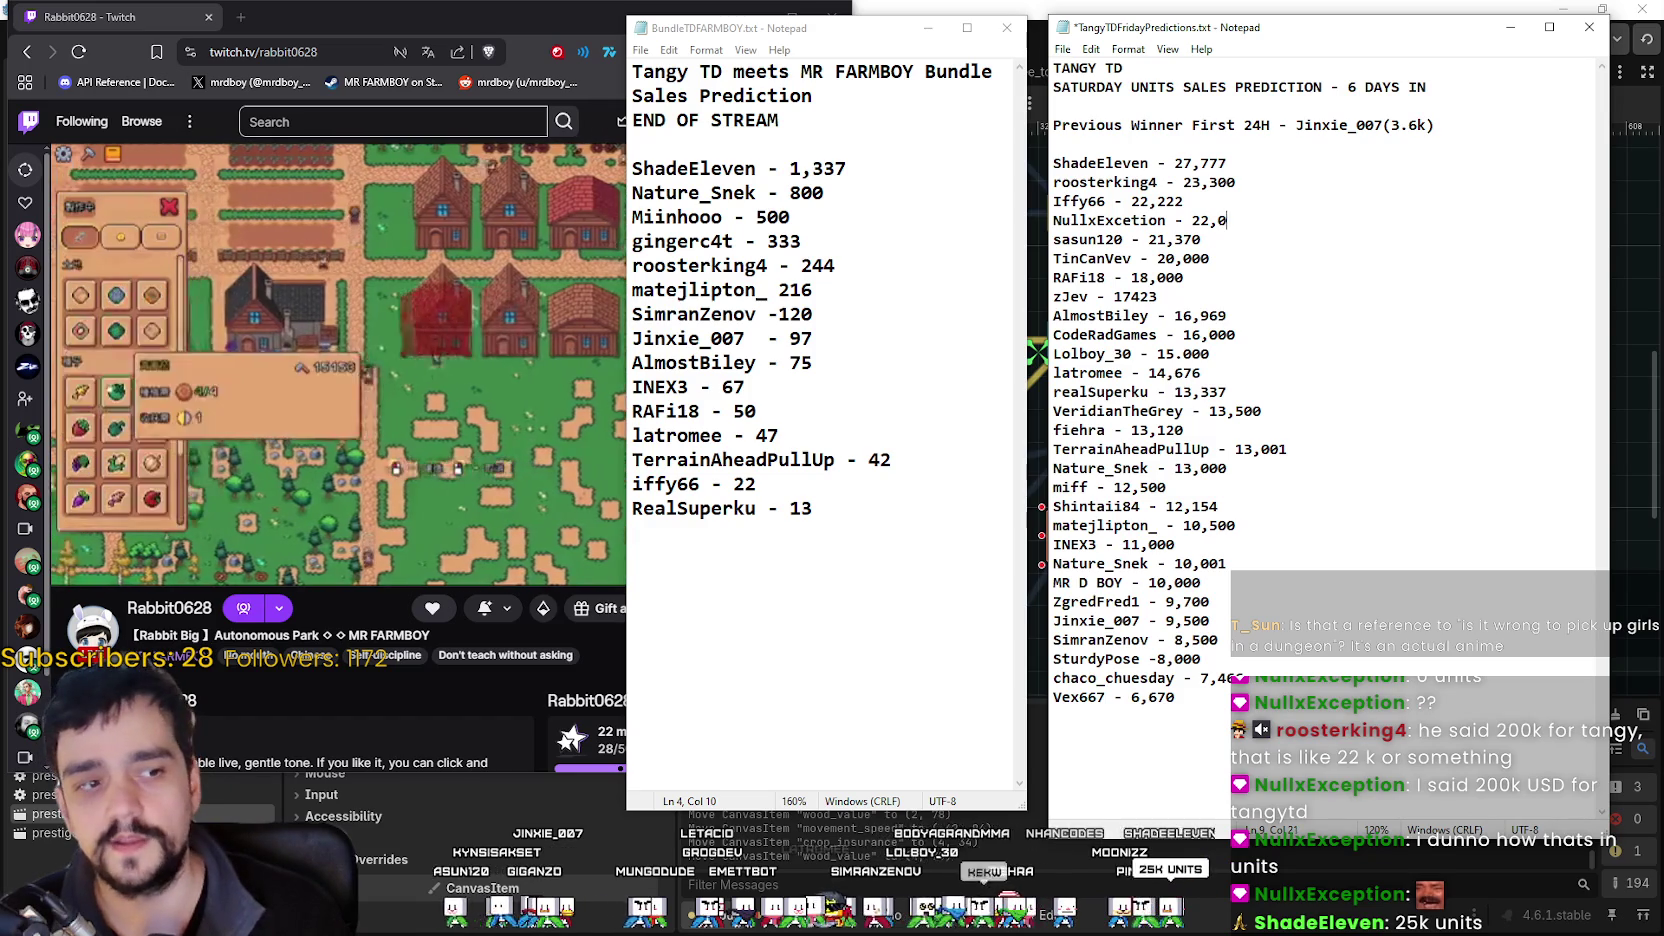